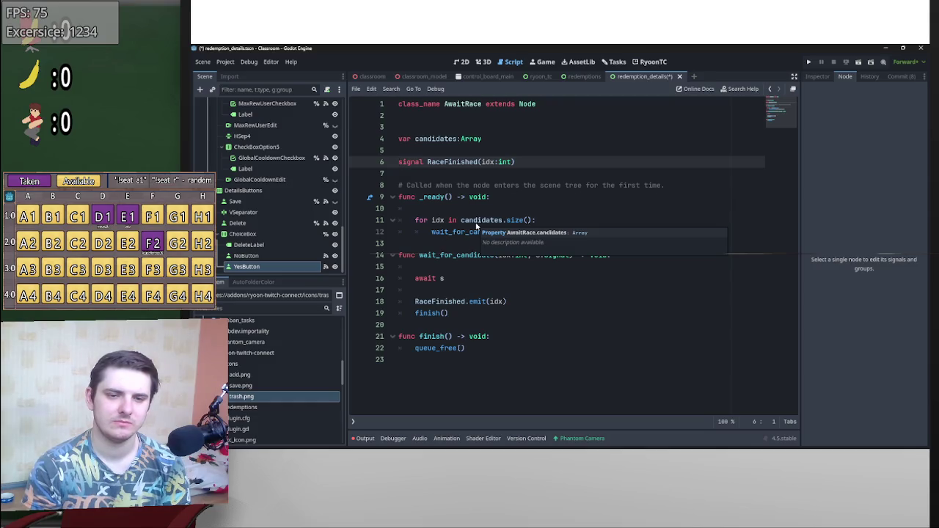
Add a Timer child node under ChoiceBox and rename it ChoiceTimer.
key(alt+Left)
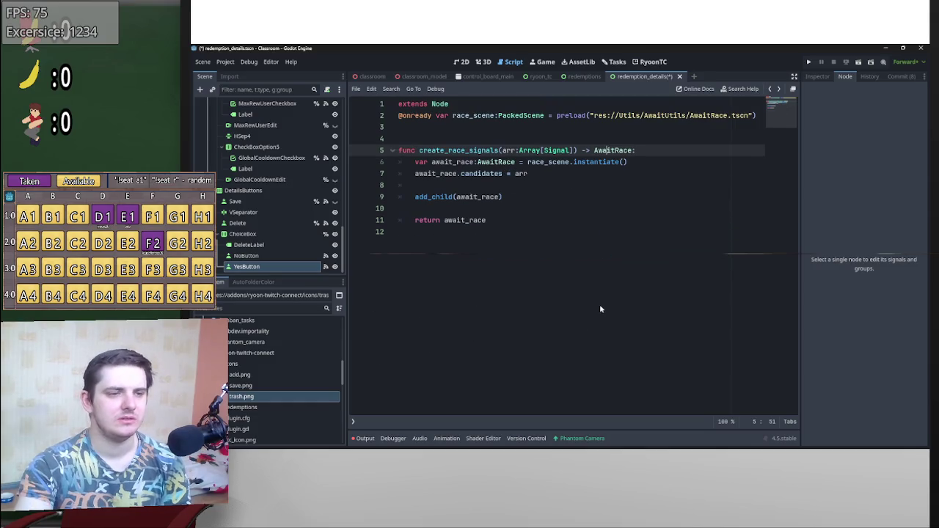
key(alt+Left)
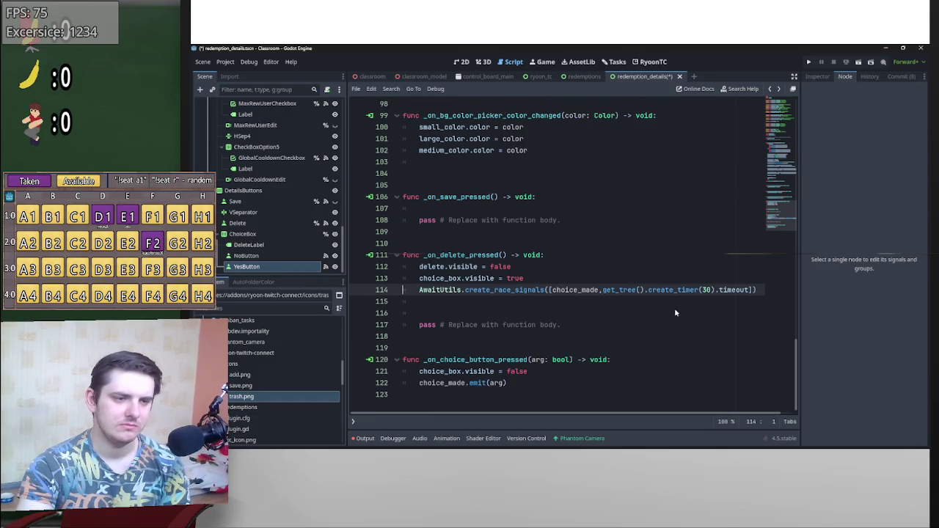
right_click(270, 233)
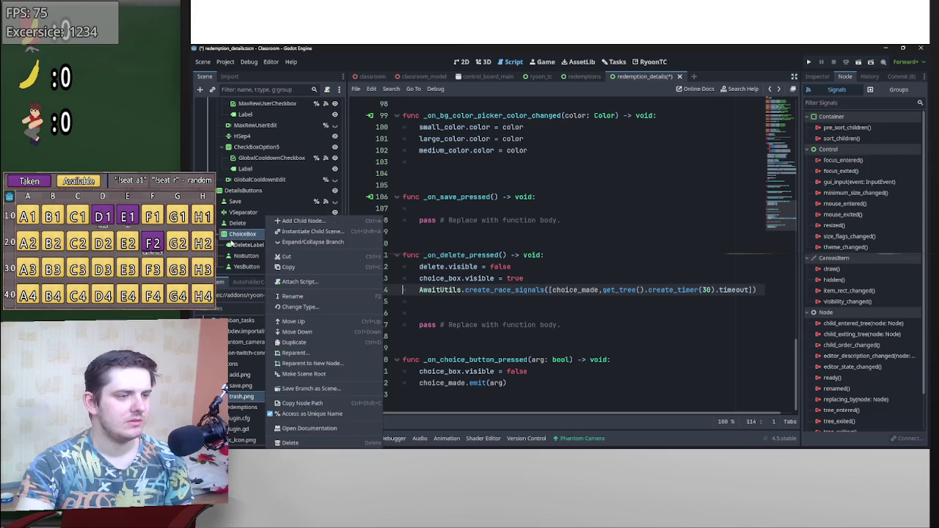
click(332, 220)
text(timer)
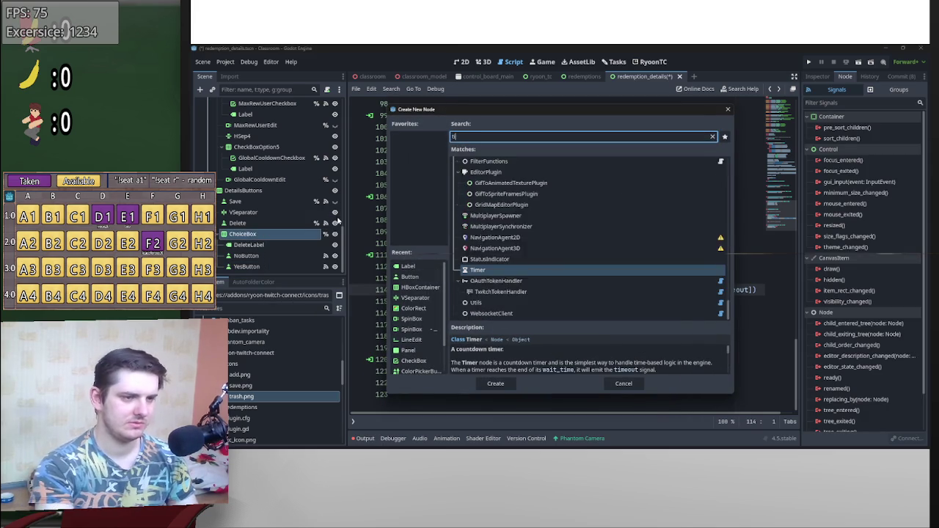
key(Return)
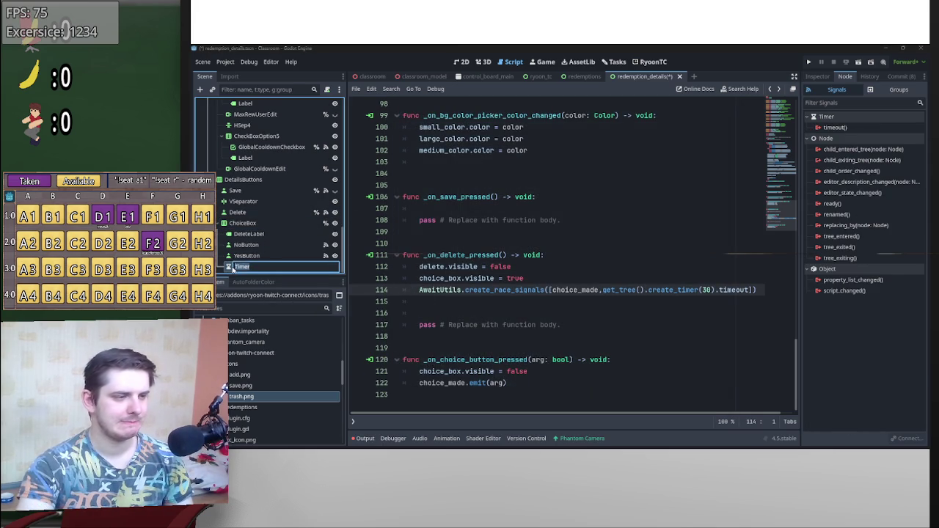
double_click(238, 267)
text(Choice)
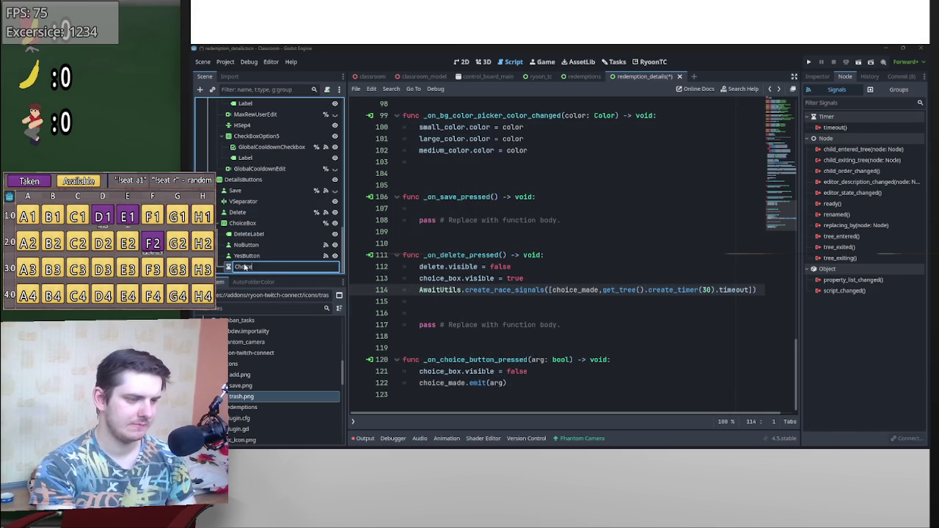
text(Timer)
key(Return)
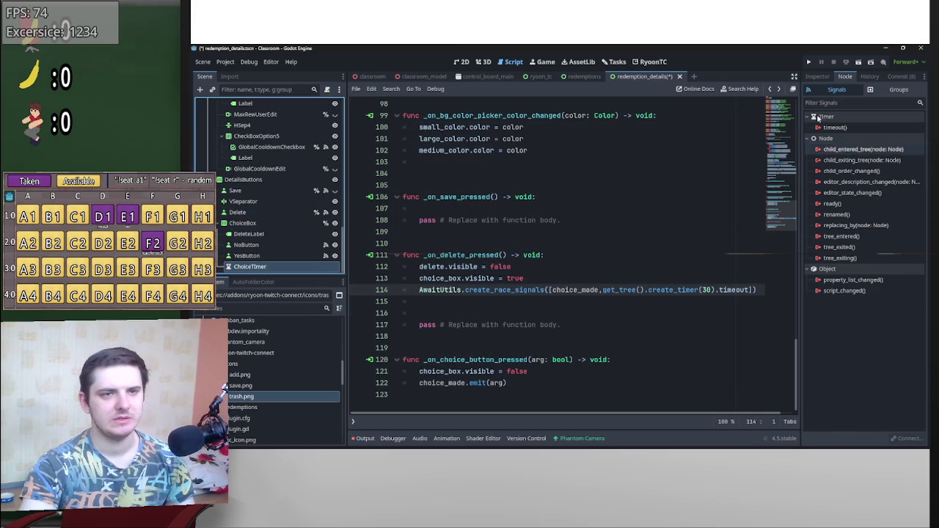
Set ChoiceTimer's Wait Time to 30 seconds and enable One Shot.
click(814, 76)
click(875, 153)
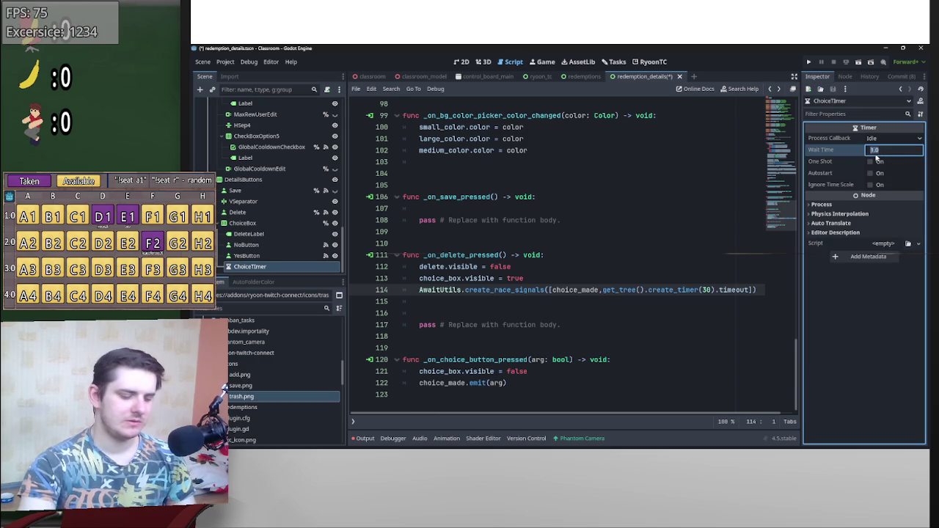
text(30)
key(Return)
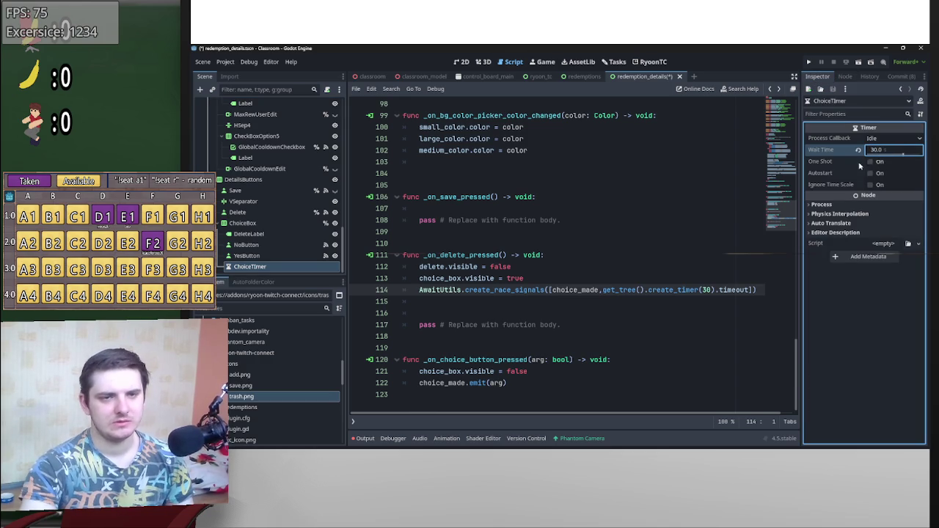
click(870, 161)
scroll(620, 254, up, 20)
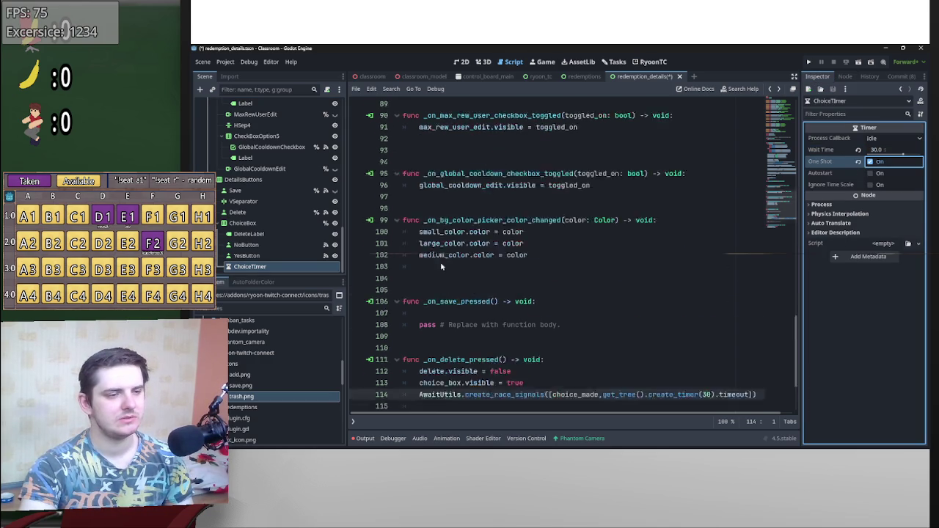
right_click(311, 274)
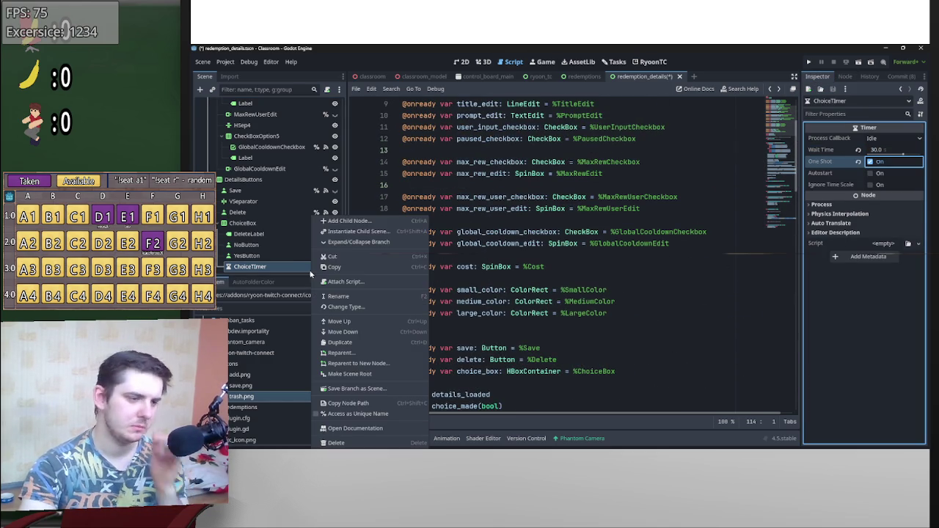
click(359, 413)
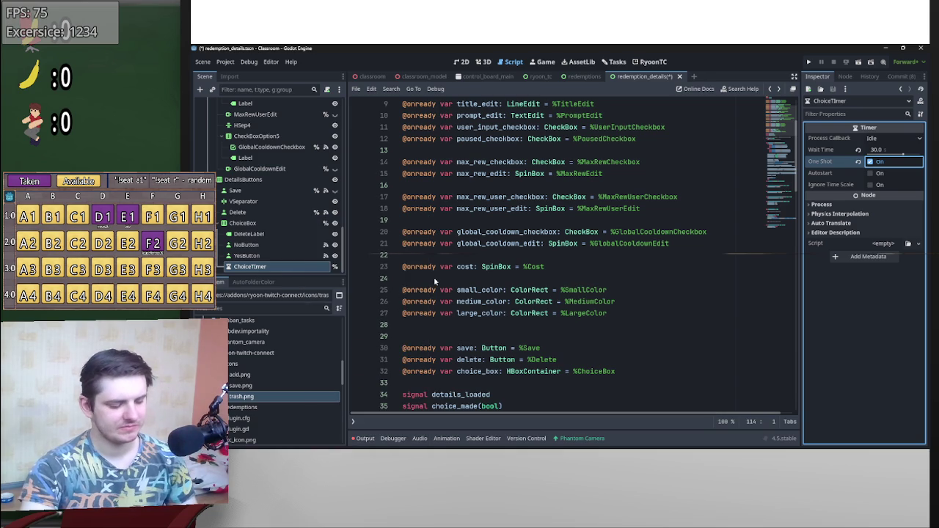
scroll(517, 288, down, 3)
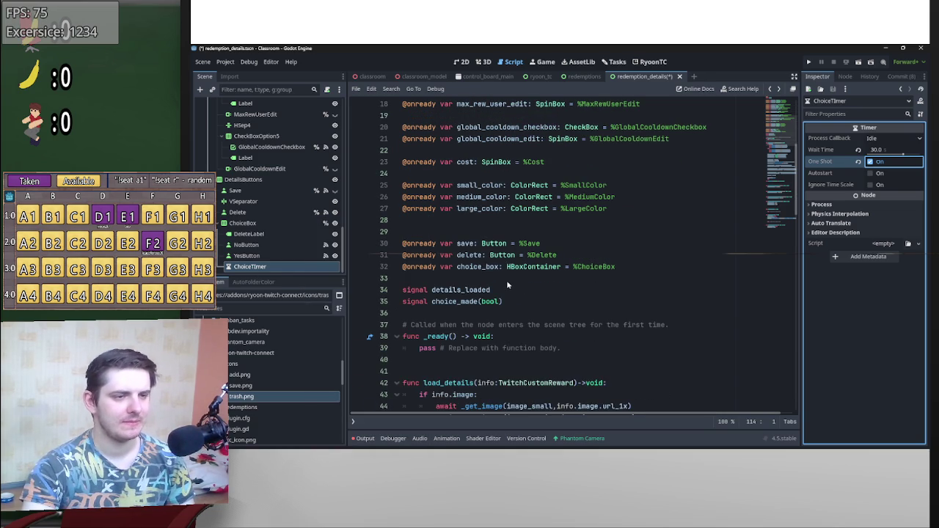
click(480, 277)
key(Return)
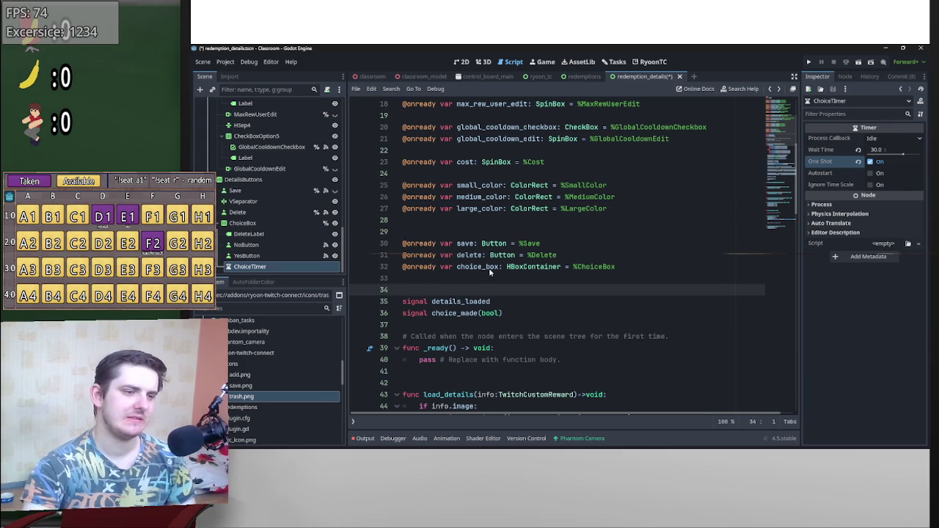
key(Up)
drag(290, 272, 484, 294)
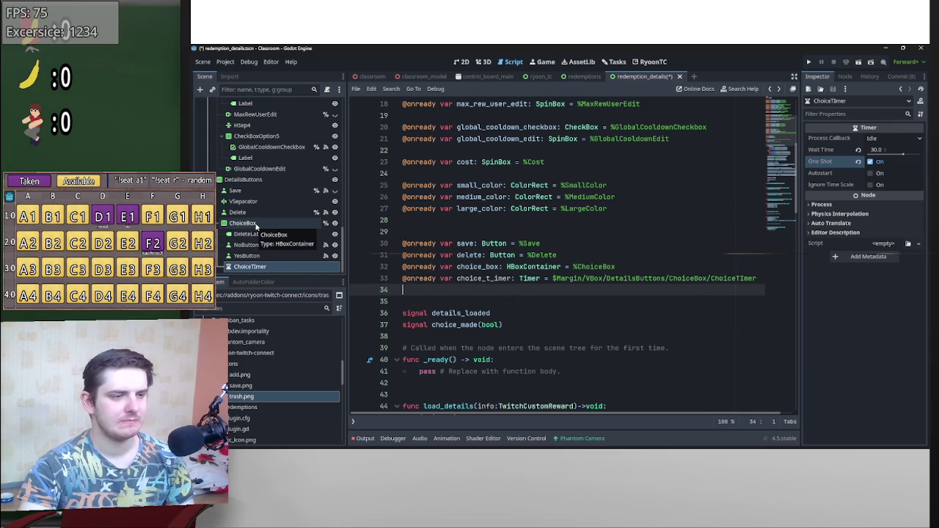
drag(257, 226, 451, 293)
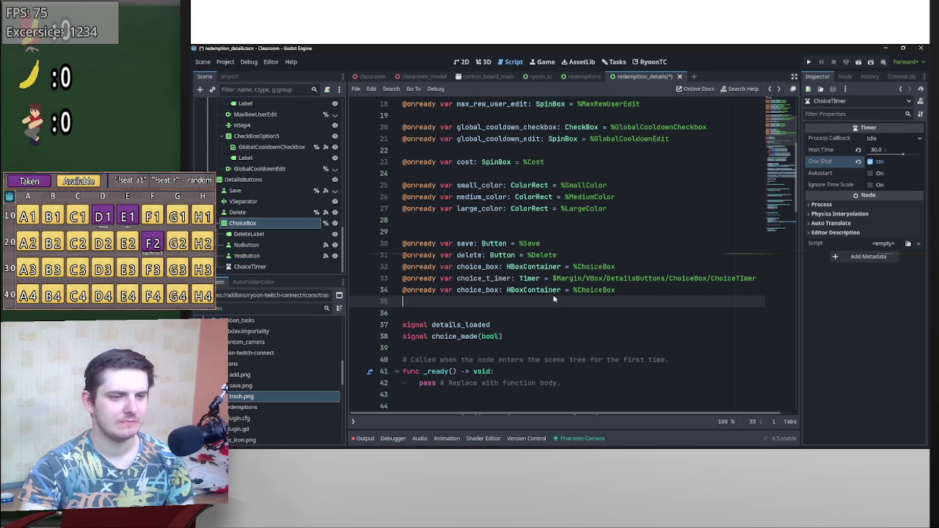
Point the choice_timer declaration at %ChoiceBox/ChoiceTimer and remove the duplicate choice_box line.
mouse_move(708, 279)
mouse_down()
mouse_move(759, 280)
mouse_move(620, 290)
mouse_up()
click(723, 280)
drag(723, 279, 549, 283)
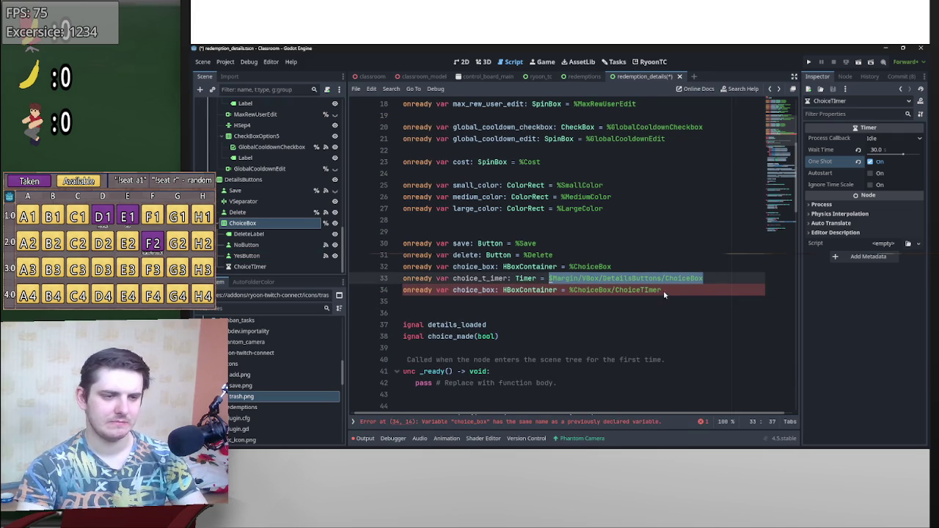
key(ctrl+x)
drag(661, 291, 403, 293)
key(ctrl+x)
key(Up)
key(ctrl+v)
key(BackSpace)
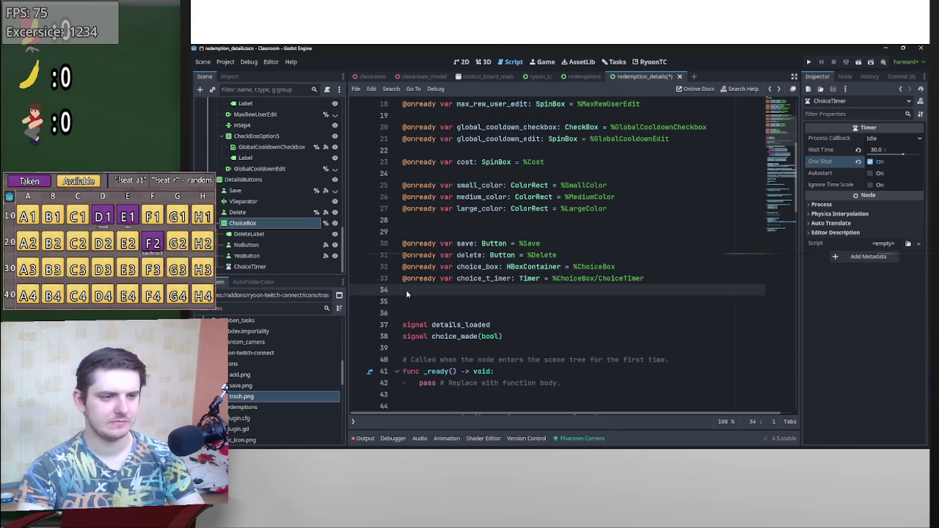
Rename the ChoiceTimer node in the scene tree to correct its spelling.
click(253, 267)
right_click(293, 266)
click(325, 297)
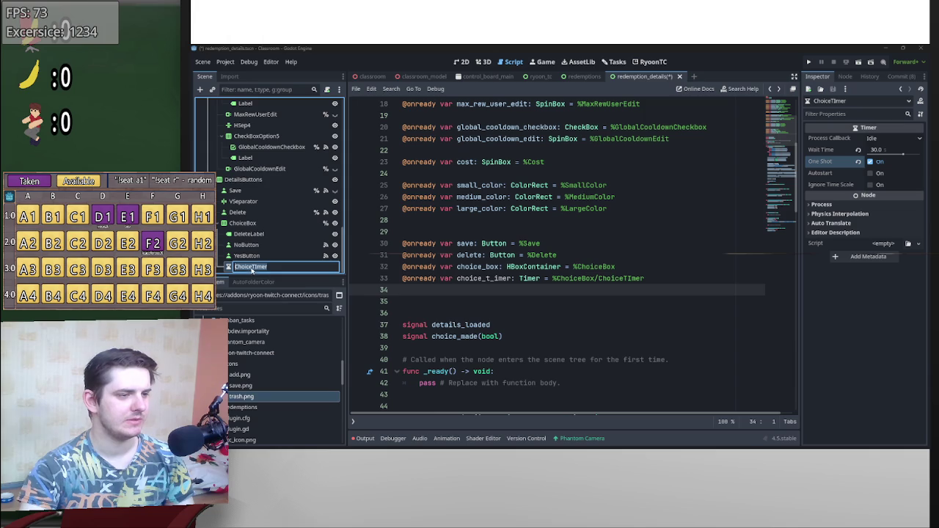
key(Return)
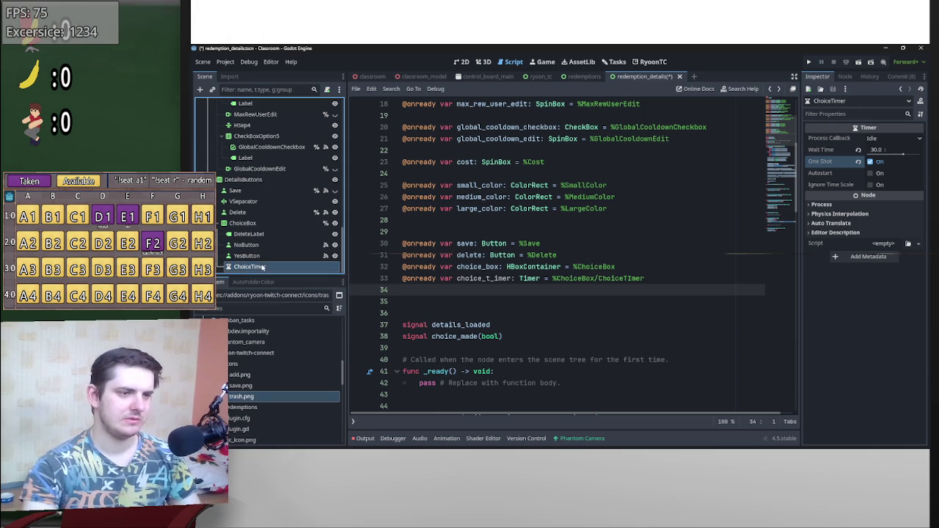
Fix the ChoiceTImer capital I and the stray underscore in choice_t_imer.
click(630, 280)
key(BackSpace)
text(i)
click(494, 279)
key(BackSpace)
click(570, 242)
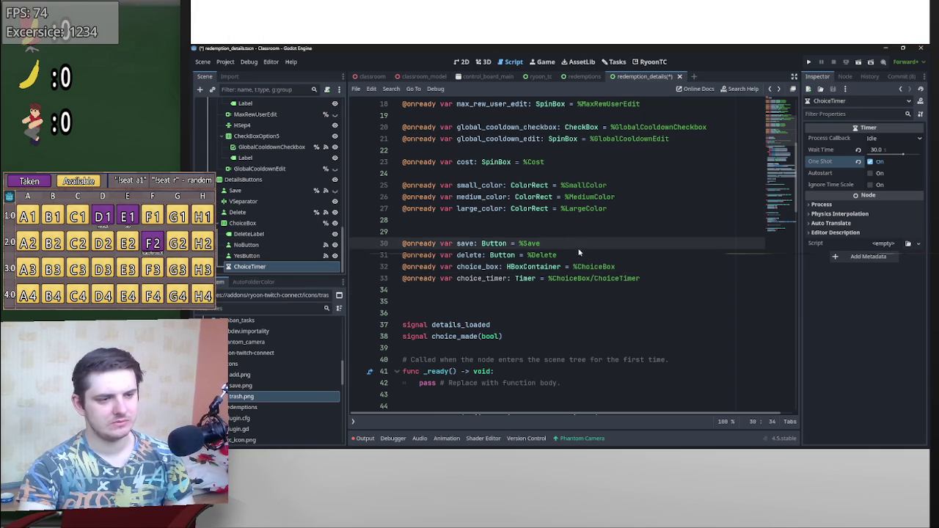
scroll(577, 247, down, 5)
scroll(603, 255, down, 20)
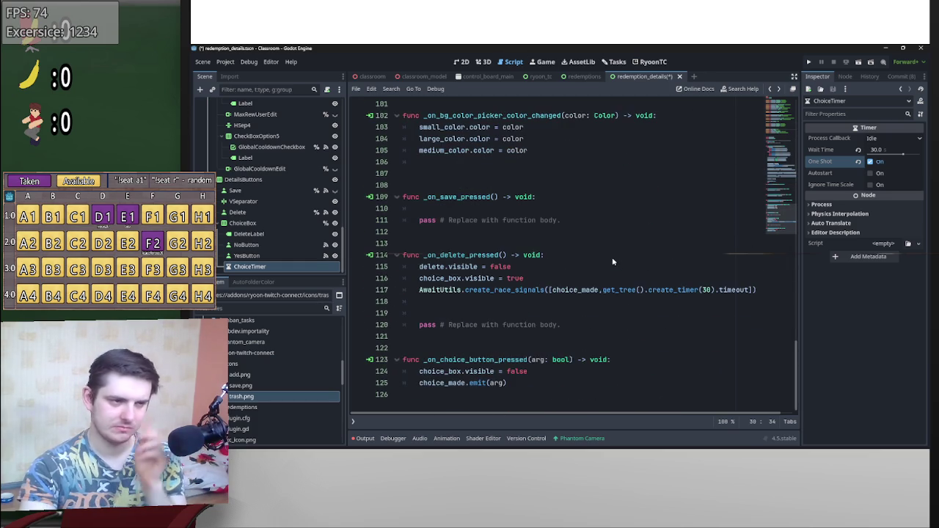
Bind ChoiceTimer's timeout() to _on_choice_button_pressed with one extra bool call argument.
click(845, 76)
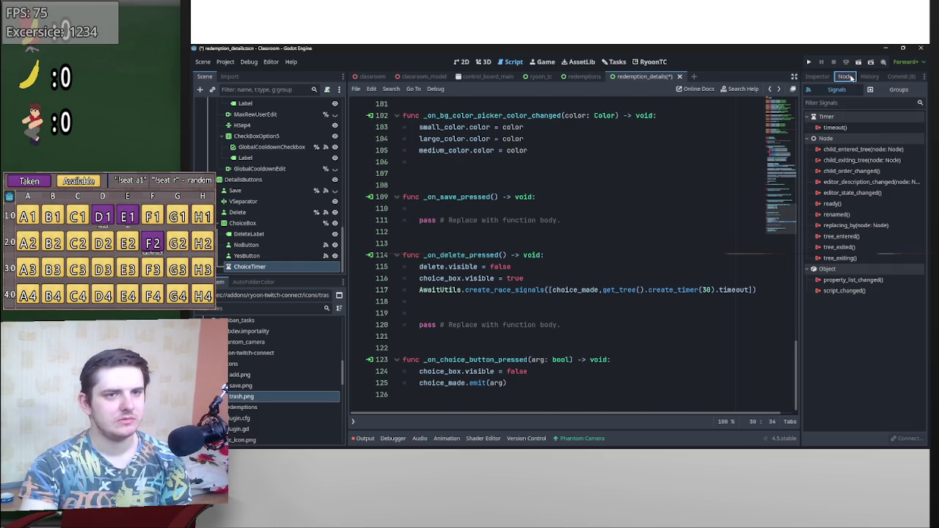
double_click(835, 127)
click(571, 302)
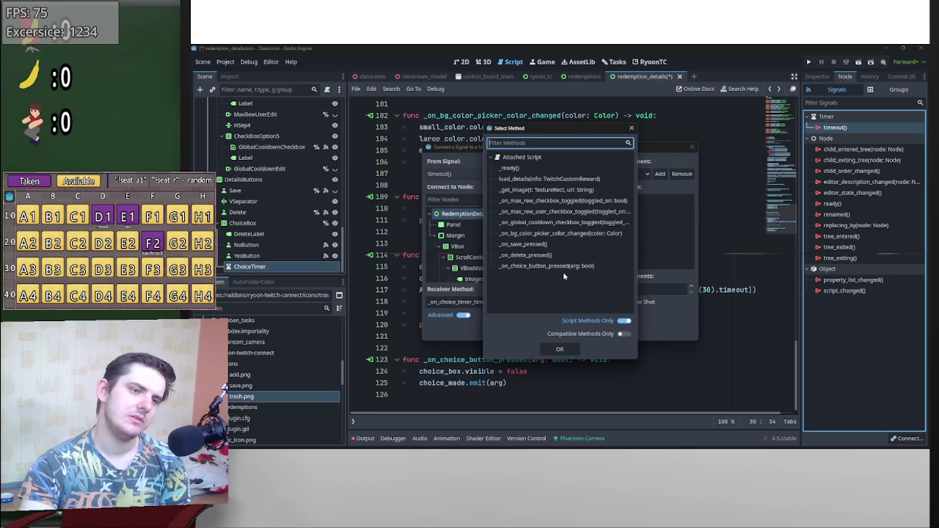
click(555, 268)
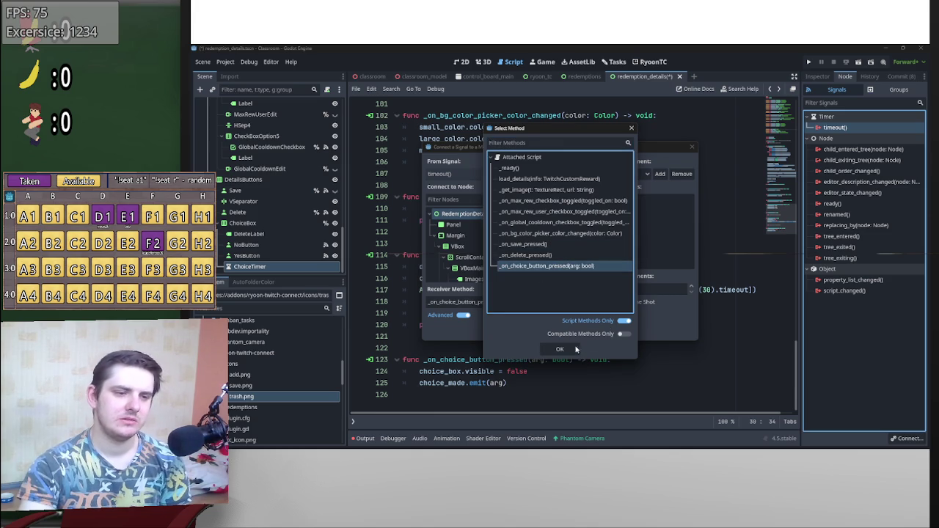
click(560, 348)
click(660, 174)
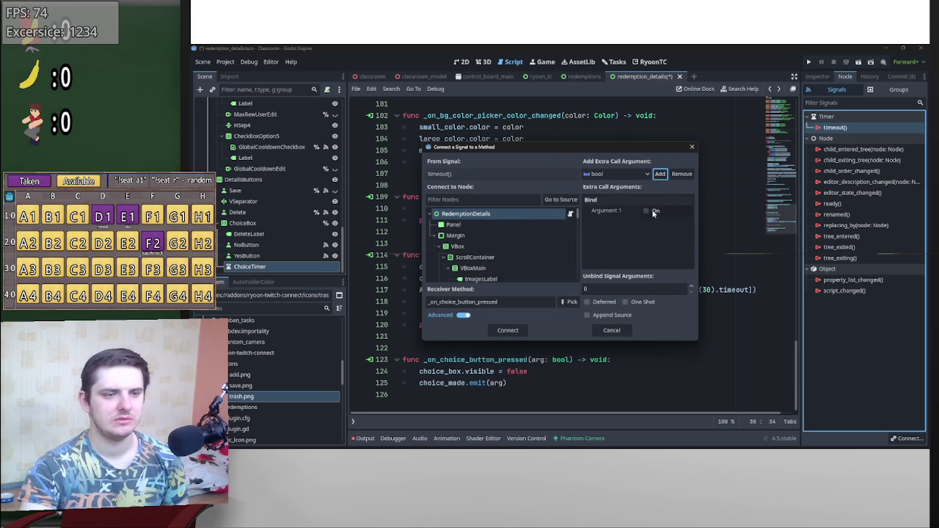
click(517, 331)
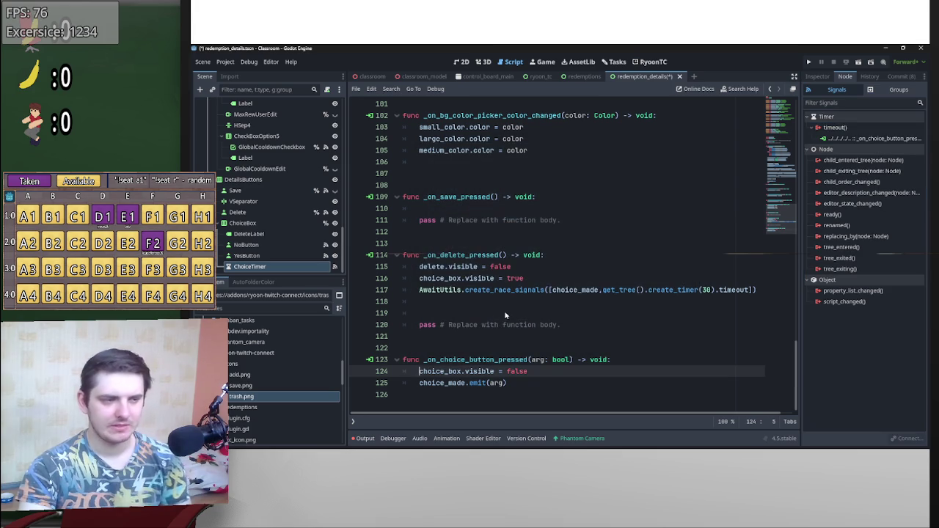
Replace the AwaitUtils line with 'var result:bool = await choice_made'.
scroll(546, 307, up, 4)
scroll(547, 307, down, 4)
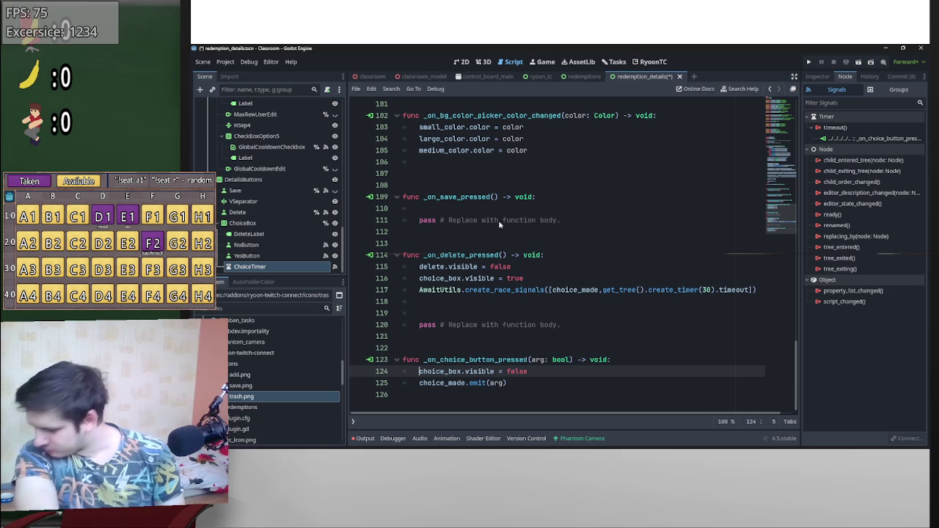
drag(416, 290, 416, 301)
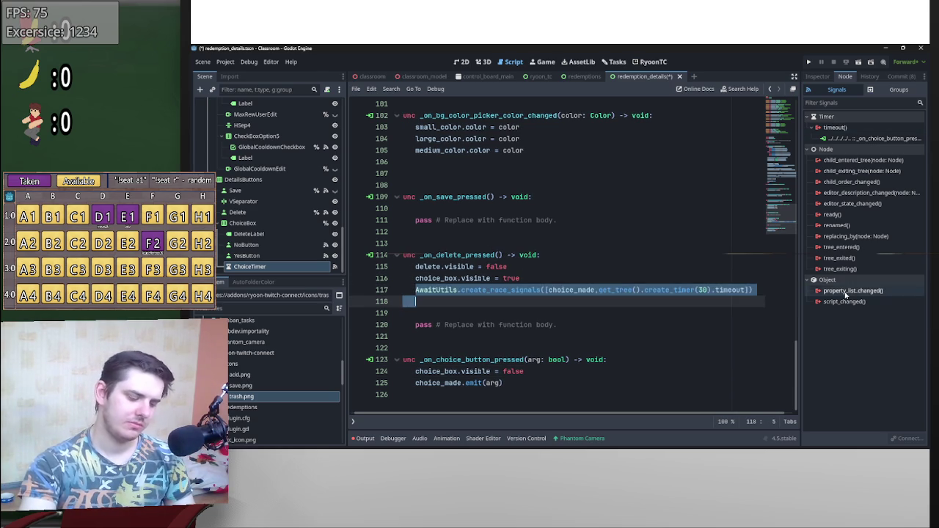
text(var result:b)
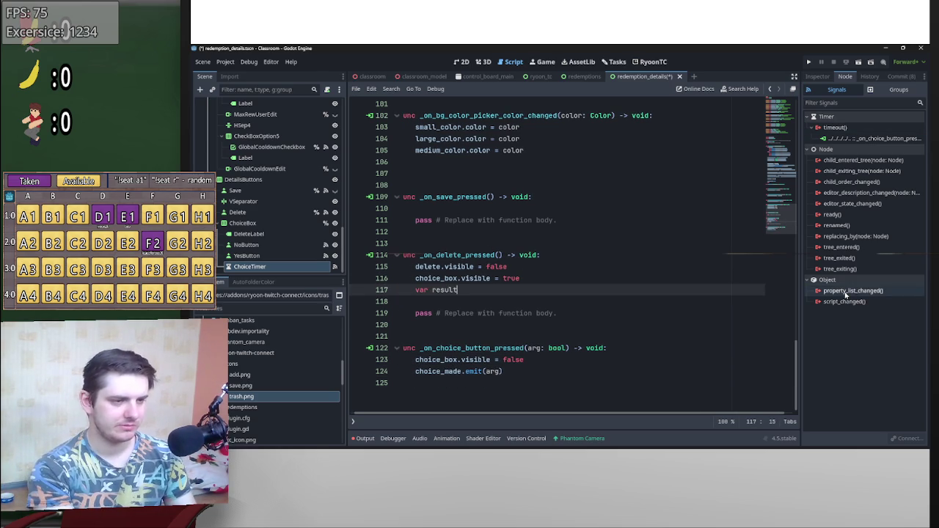
text(ool = )
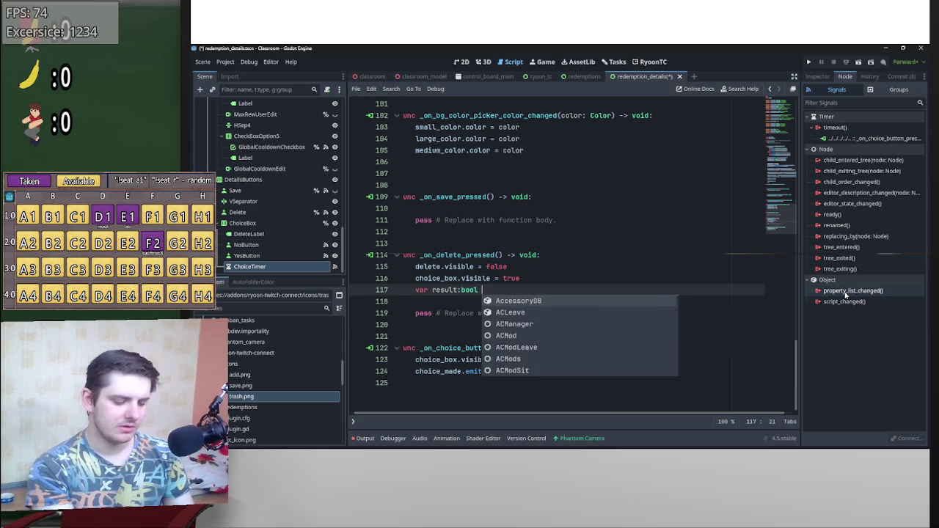
text(ch)
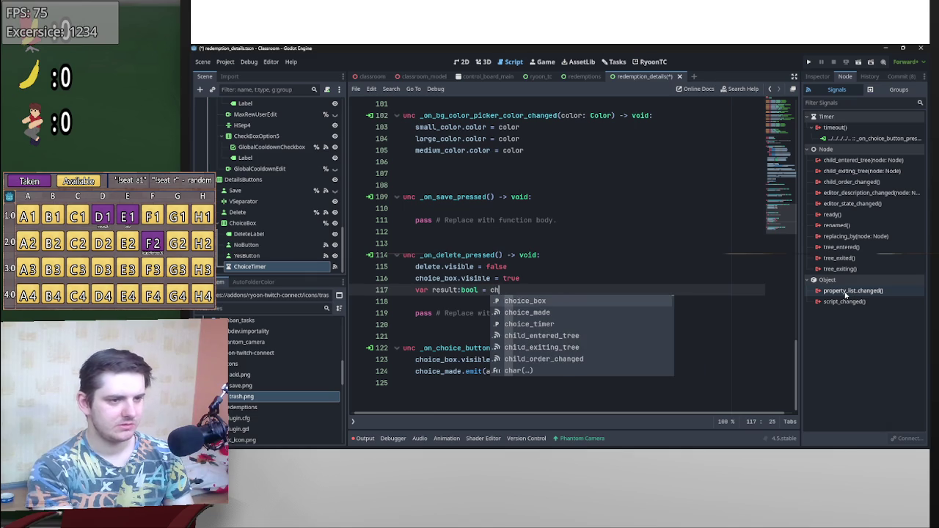
key(Down)
key(Return)
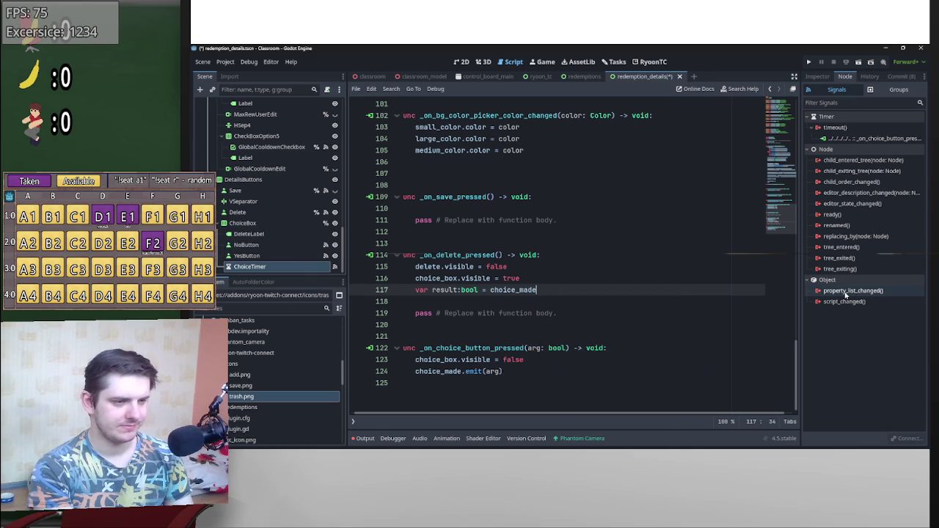
text(await)
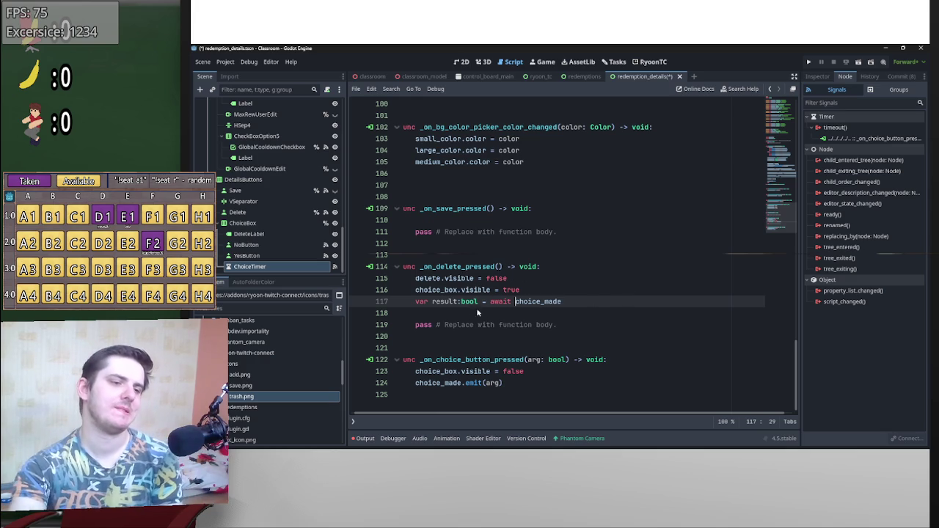
Insert choice_timer.start() above the result line and save the script.
click(416, 301)
key(Return)
key(Up)
text(choi)
key(Down)
key(Return)
text(.st)
key(Return)
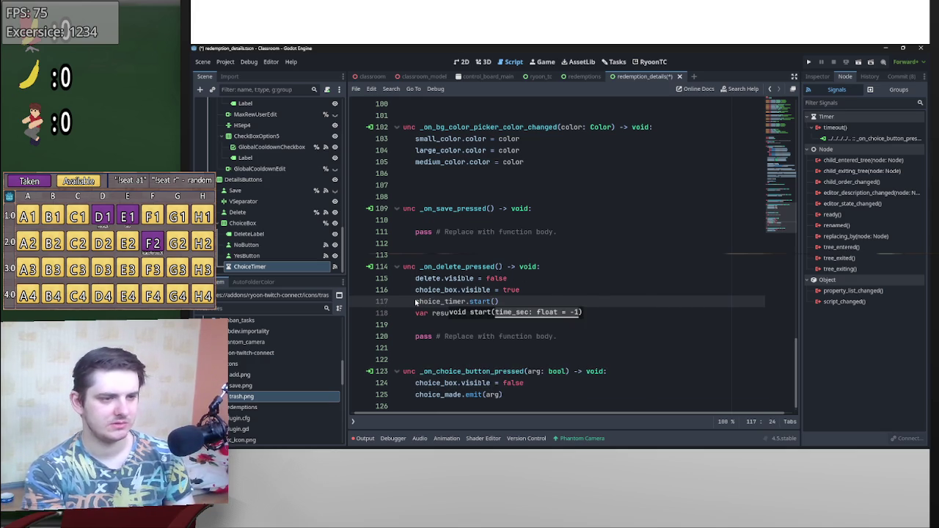
click(565, 269)
click(547, 306)
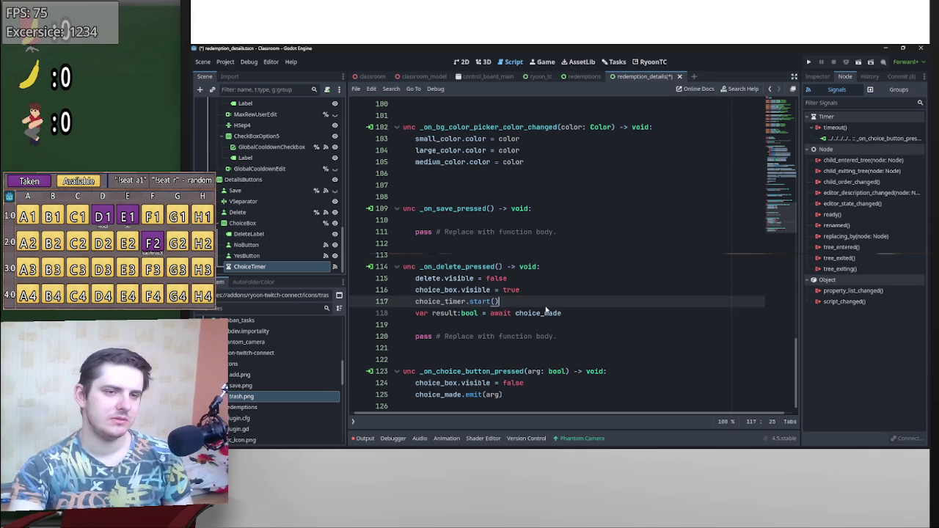
key(Return)
key(ctrl+s)
scroll(562, 294, down, 1)
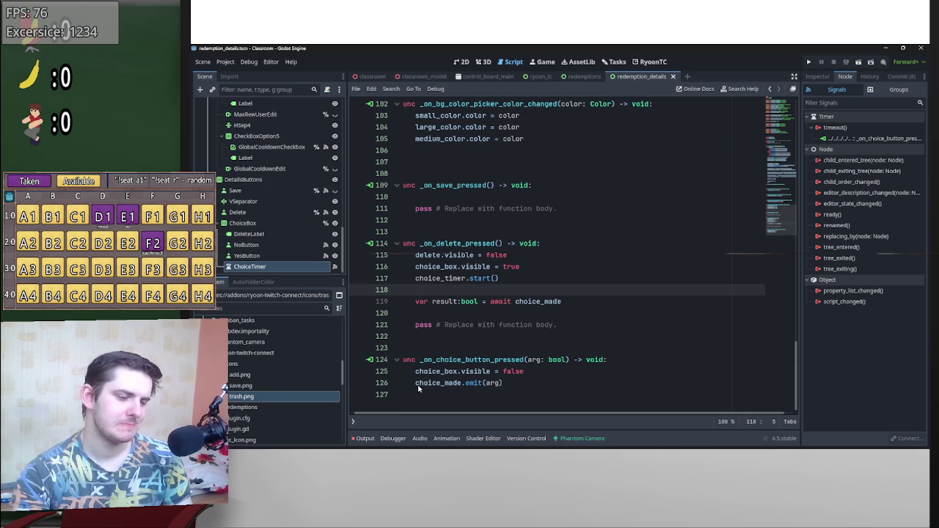
Begin an 'if choice_timer' line at the top of the choice button handler.
click(402, 371)
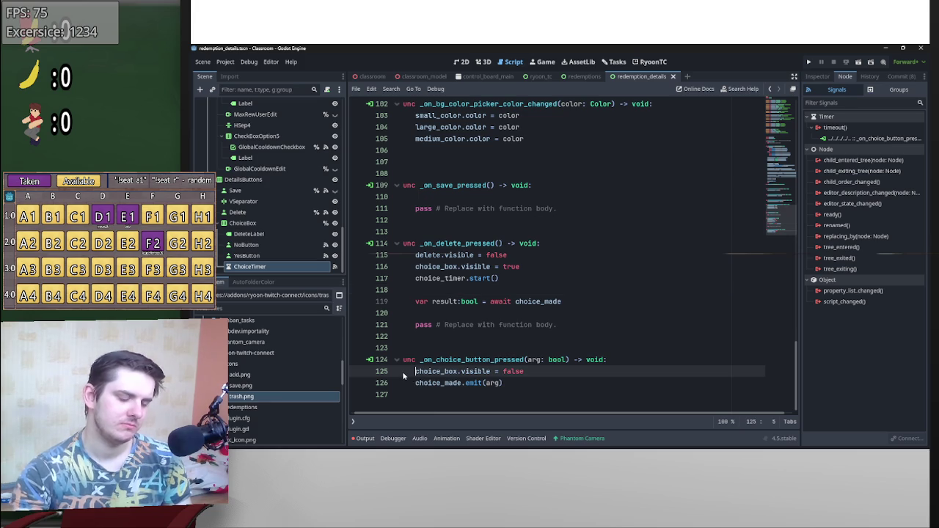
key(Return)
text(if choi)
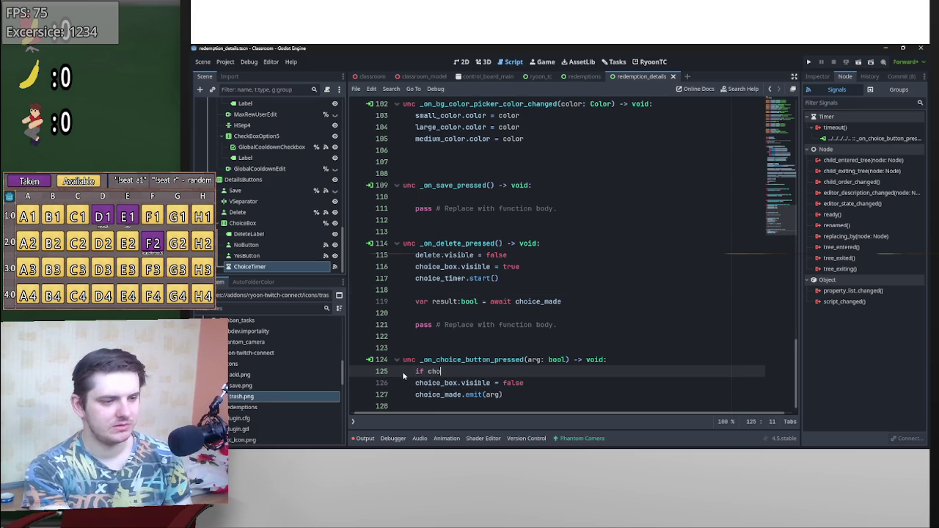
key(Down)
key(Down)
key(Return)
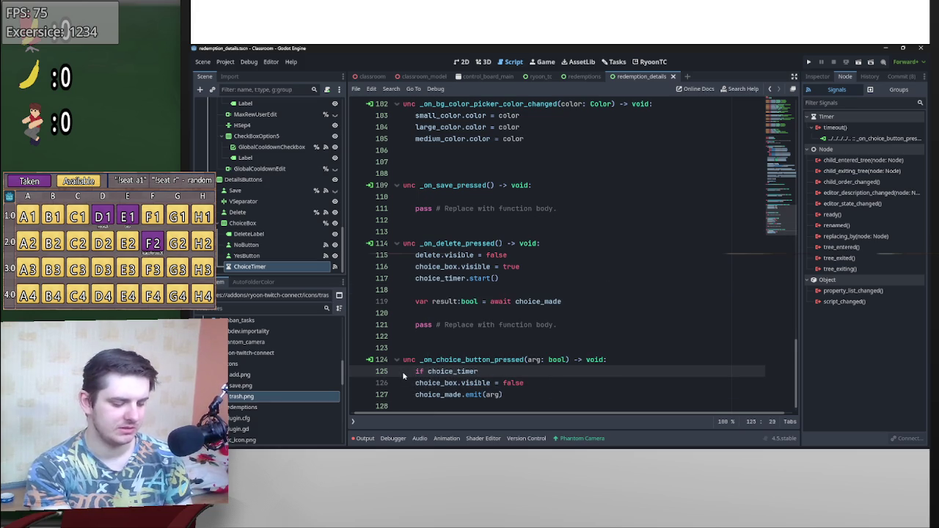
Complete the condition as 'if !choice_timer.is_stopped():'.
text(.is)
key(Down)
key(Up)
key(Return)
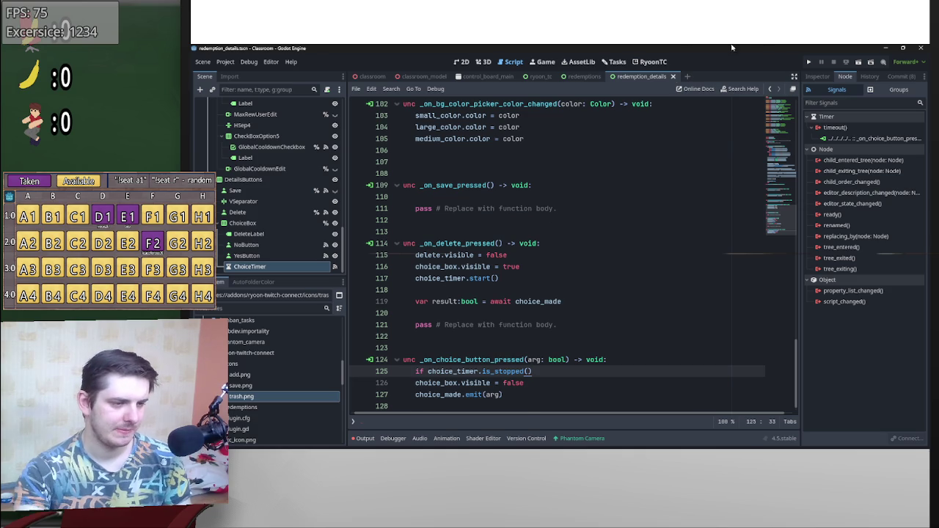
click(428, 371)
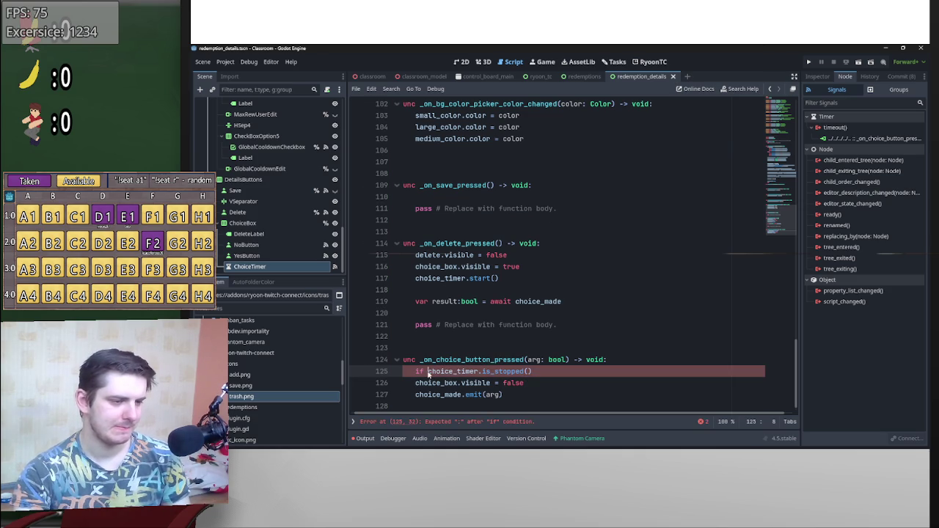
text(!)
click(550, 371)
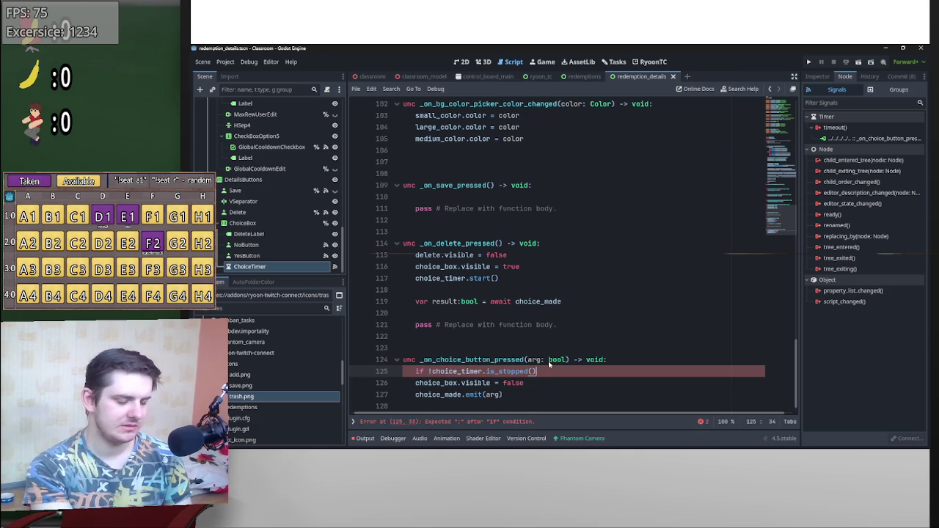
Add choice_timer.stop() after the colon on the same line.
text(ch)
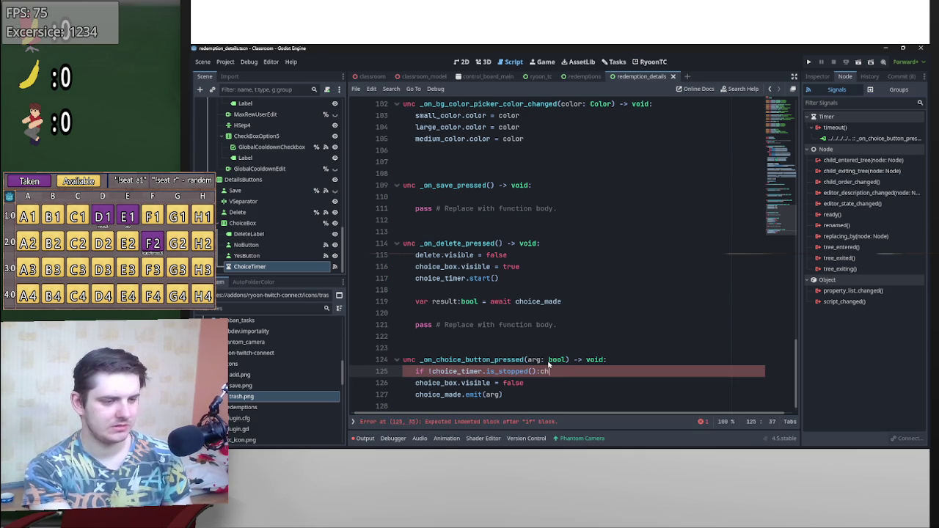
key(BackSpace)
key(BackSpace)
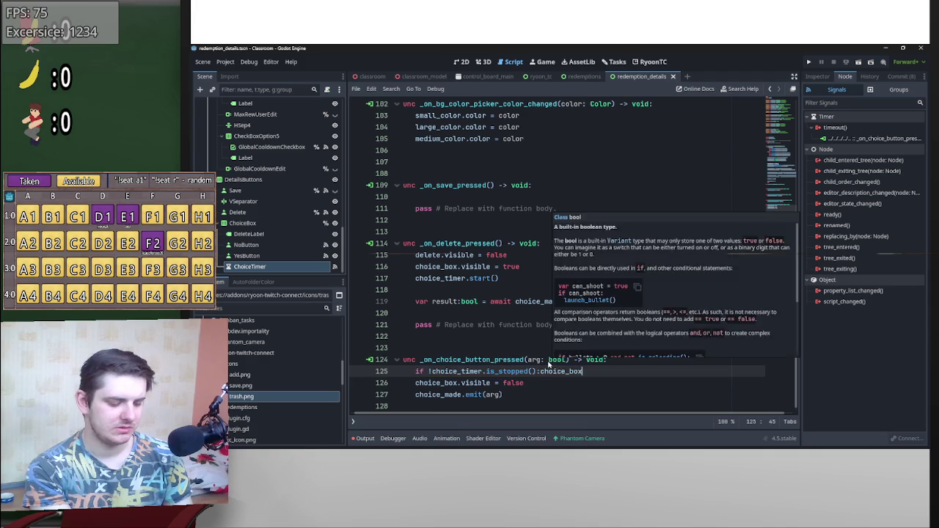
text(chouic)
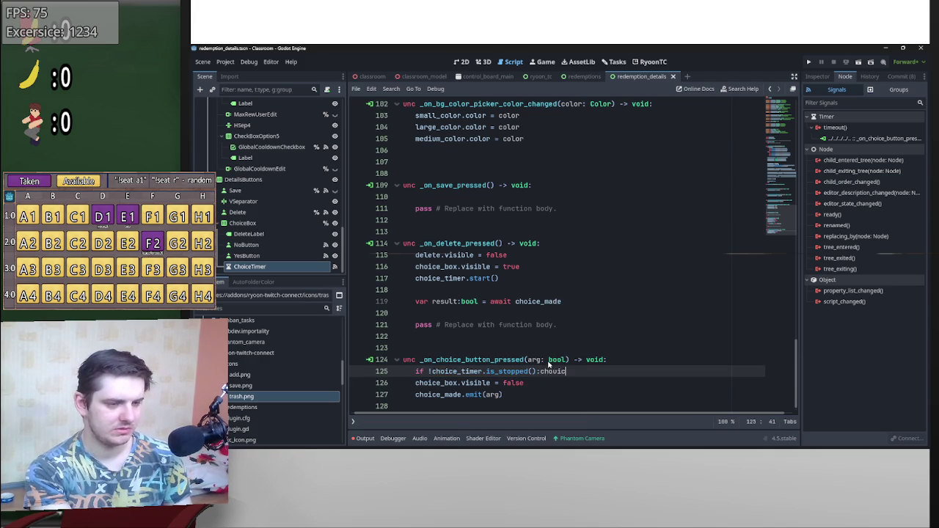
key(BackSpace)
key(BackSpace)
key(BackSpace)
text(i)
key(Down)
key(Down)
key(Return)
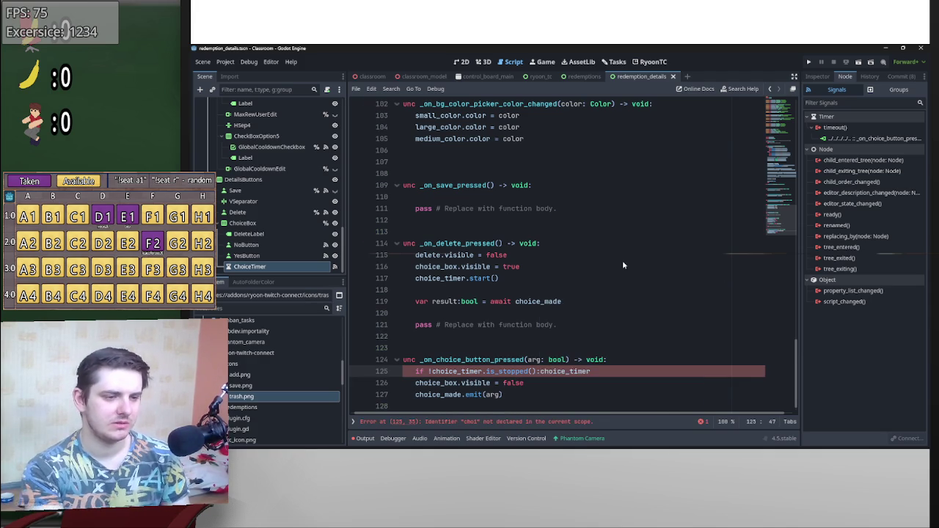
text(.st)
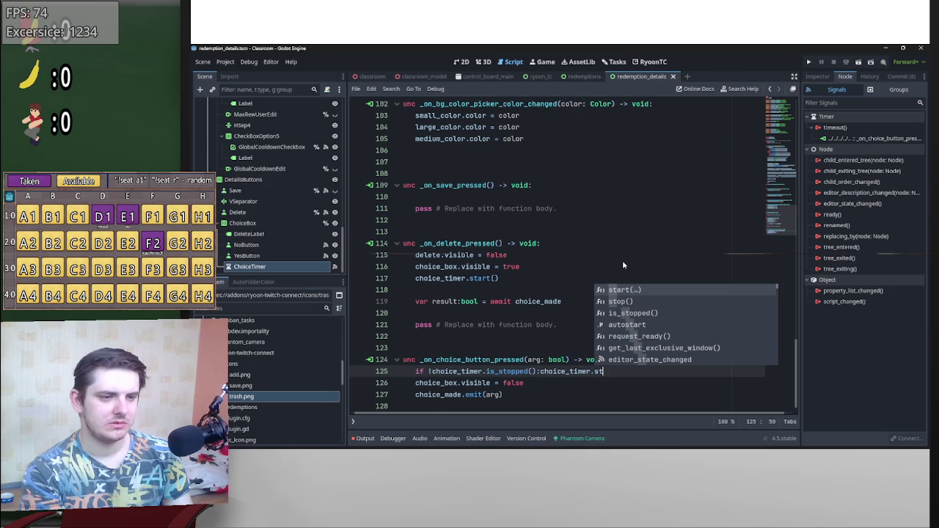
key(Down)
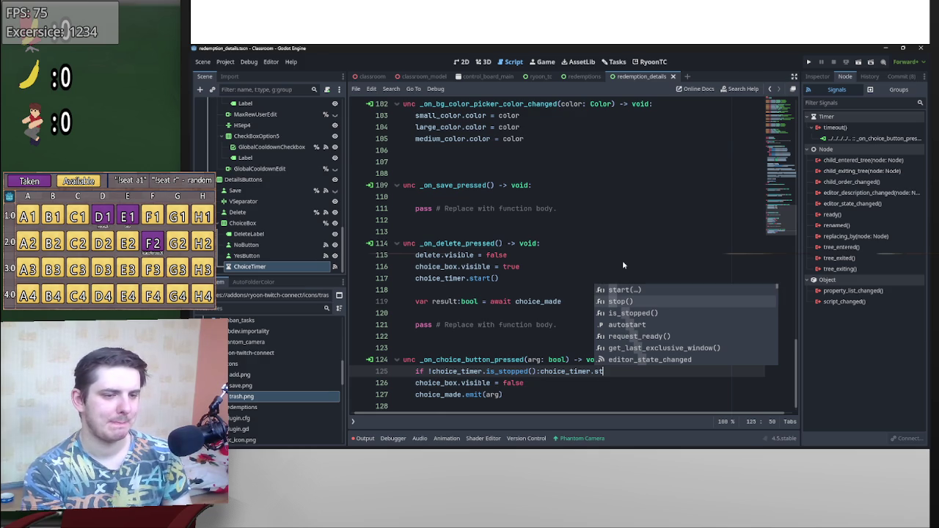
key(Return)
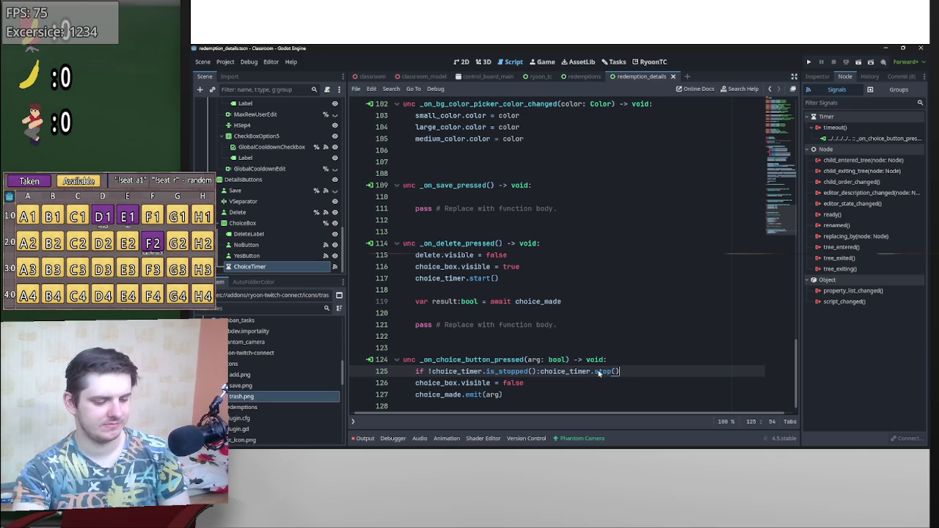
mouse_move(600, 372)
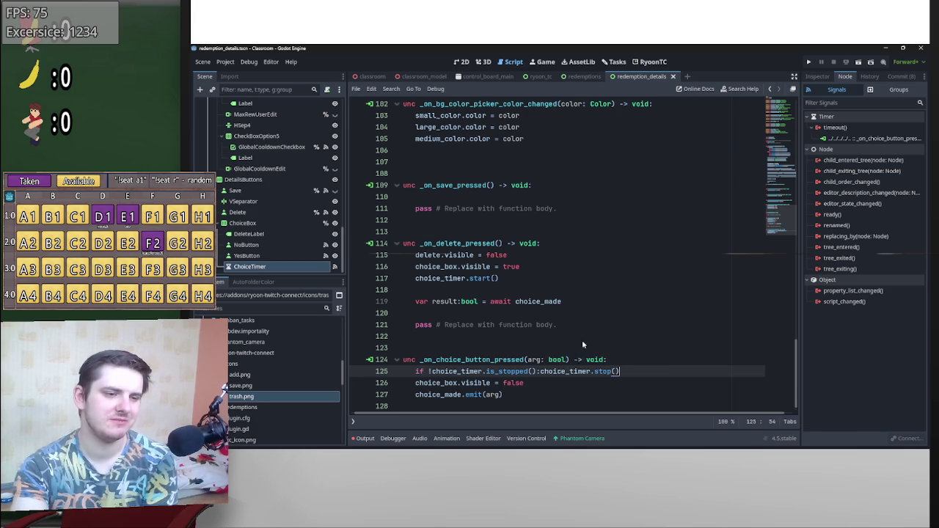
scroll(579, 343, down, 1)
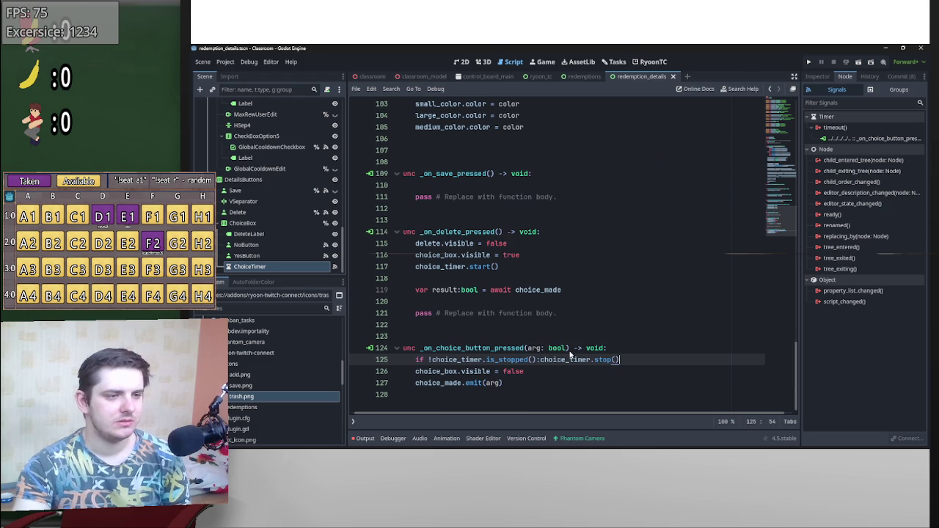
Select the delete-hide, choice-box-show and await-result lines to review them.
drag(421, 248, 518, 246)
click(415, 255)
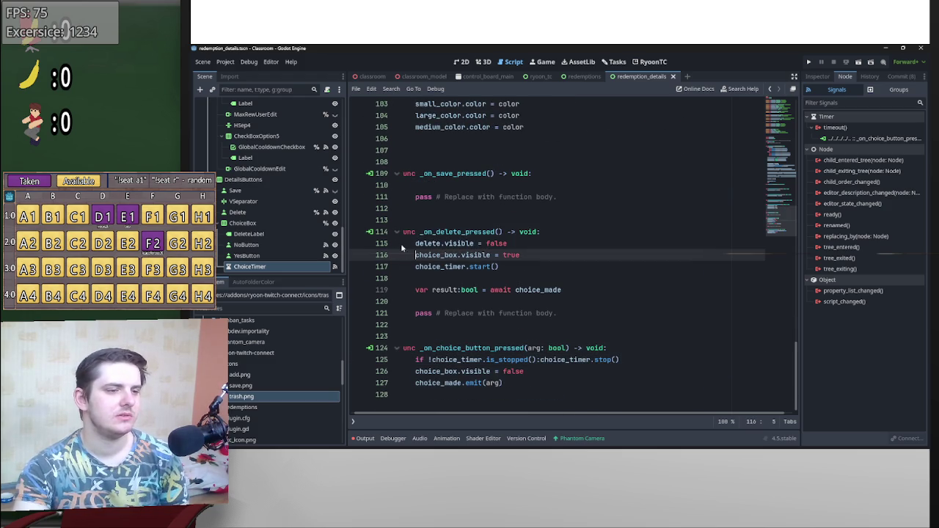
drag(535, 255, 415, 267)
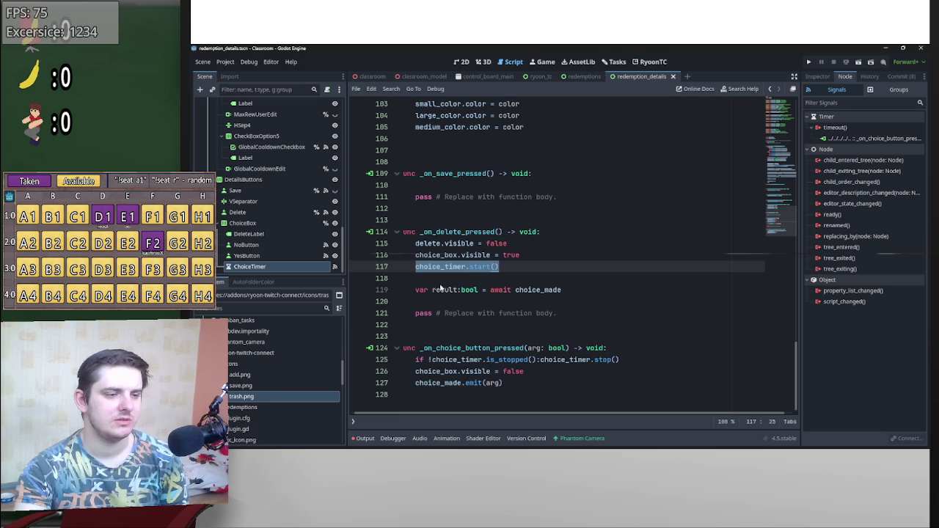
drag(415, 289, 574, 290)
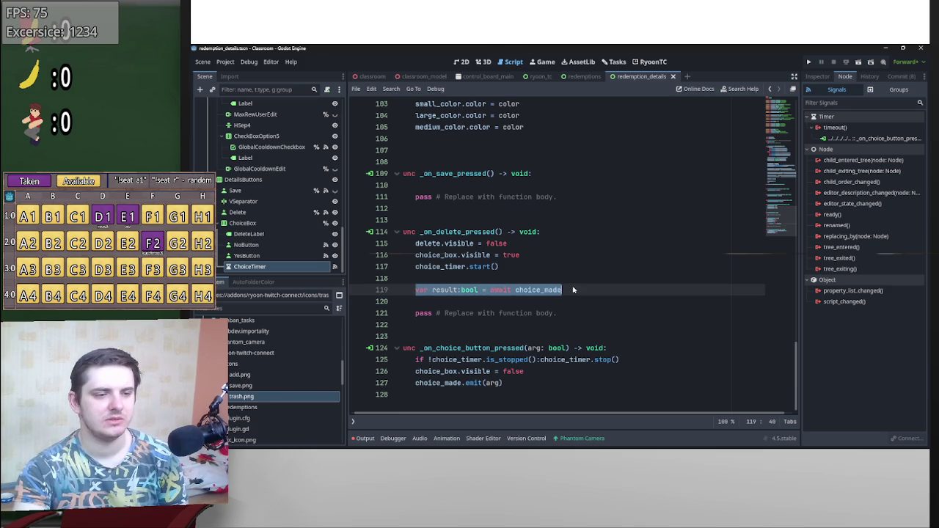
Add blank lines after the await result line and start typing 'de' there.
click(490, 301)
key(Return)
key(Return)
key(Up)
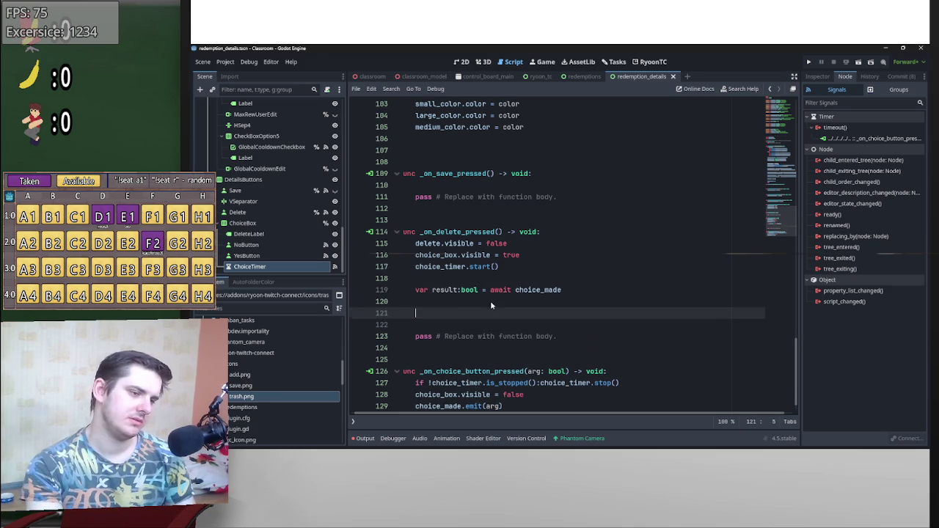
key(Up)
text(if)
key(BackSpace)
key(BackSpace)
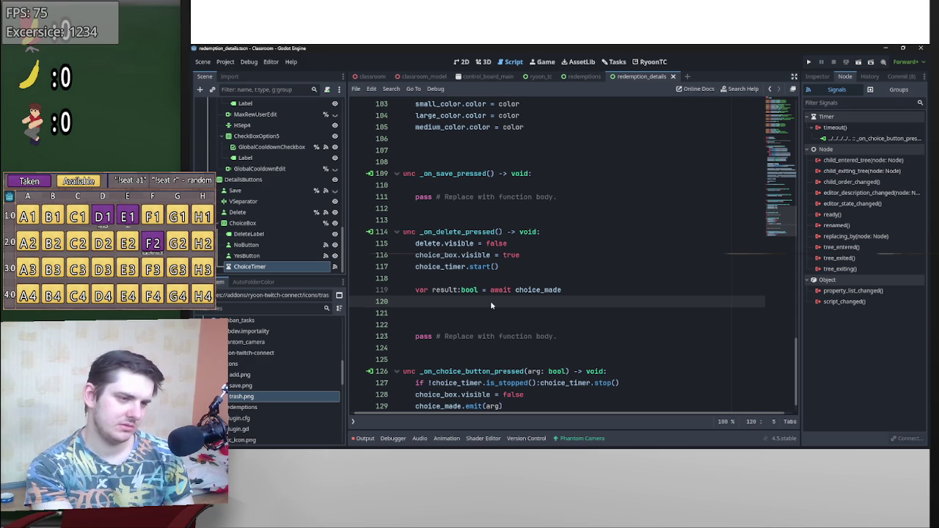
text(d)
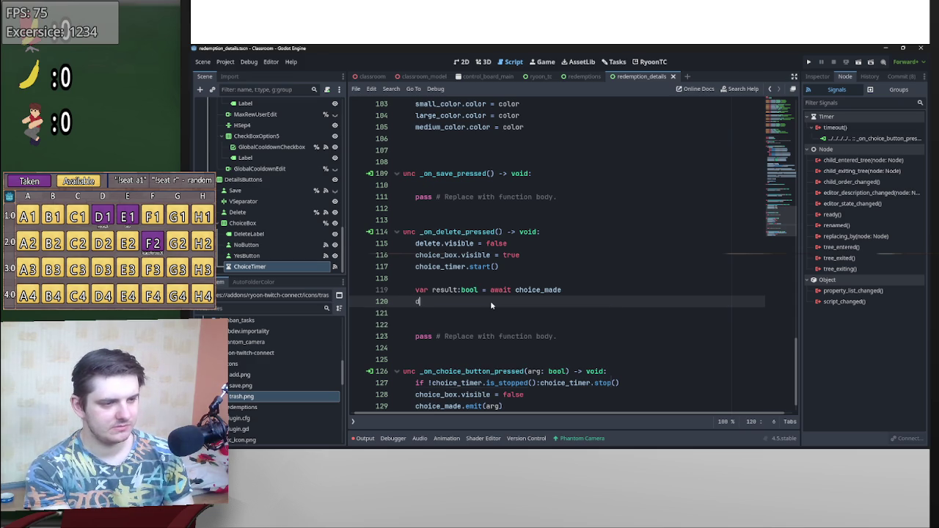
text(e)
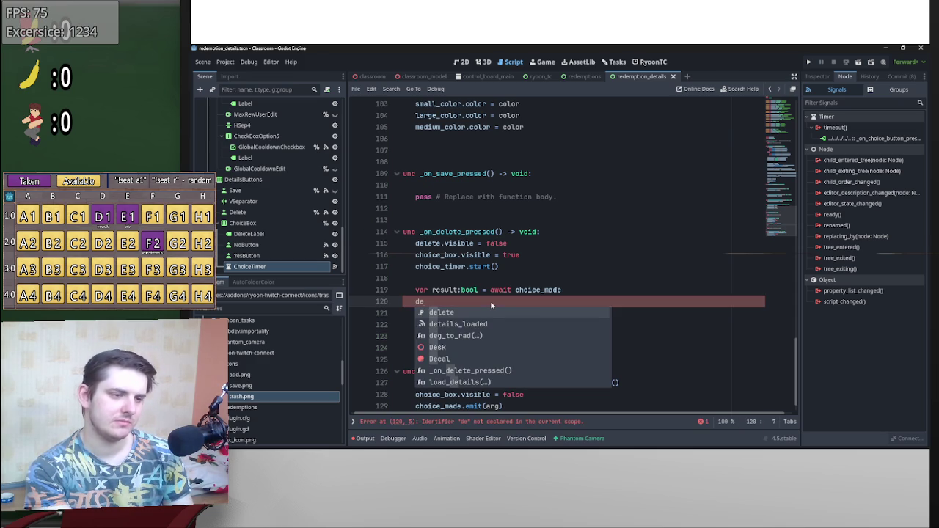
Replace the unfinished 'de' on line 120 with 'if !result:'.
key(ctrl+a)
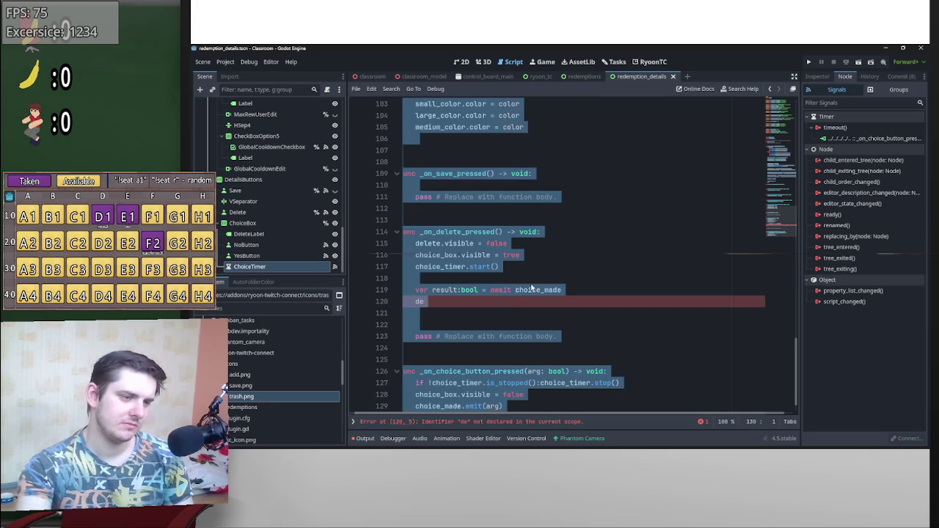
click(532, 303)
scroll(534, 301, down, 1)
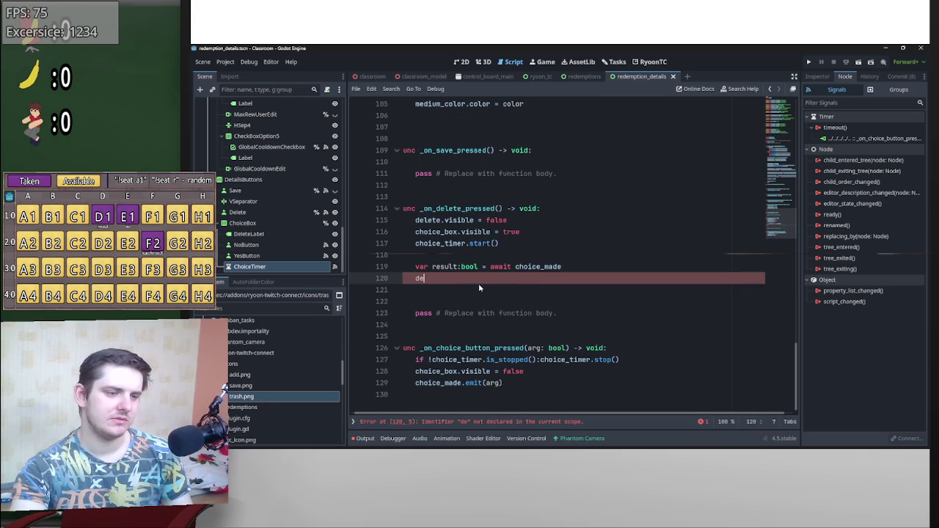
drag(430, 279, 421, 281)
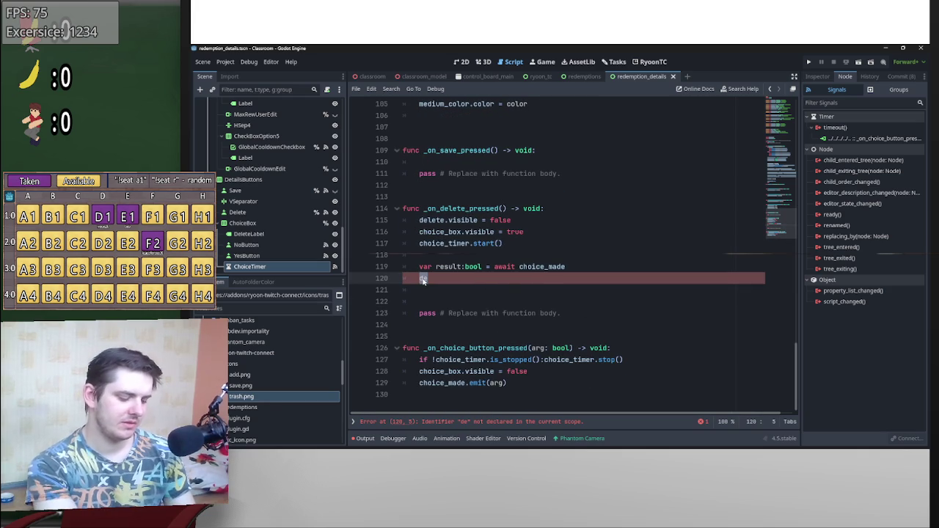
text(if !)
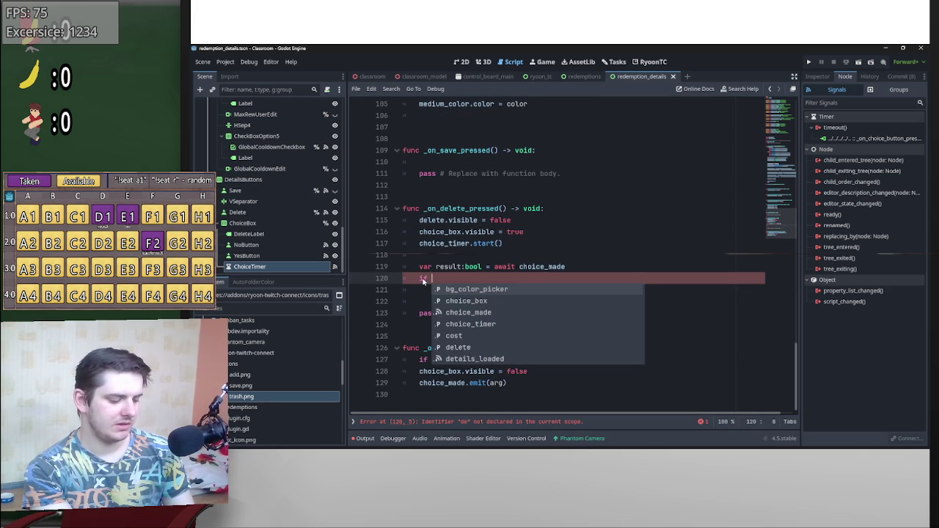
text(result)
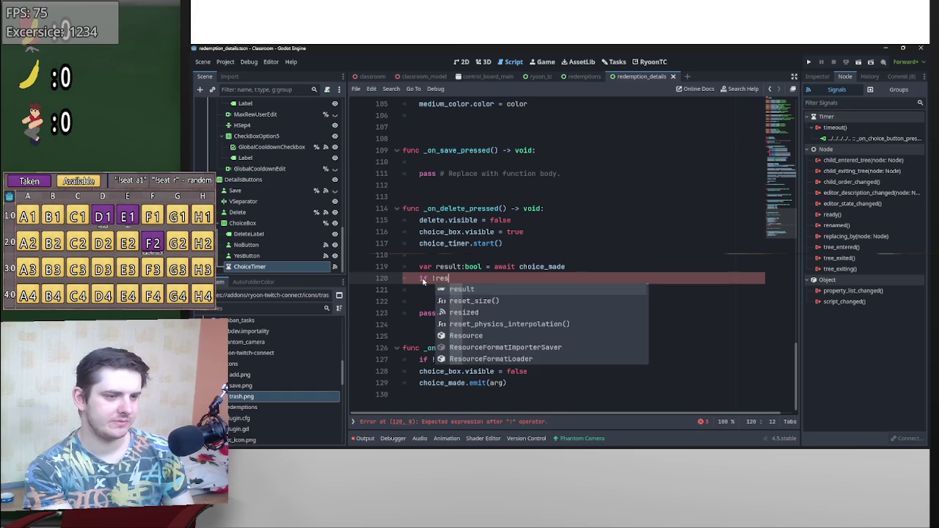
text(:)
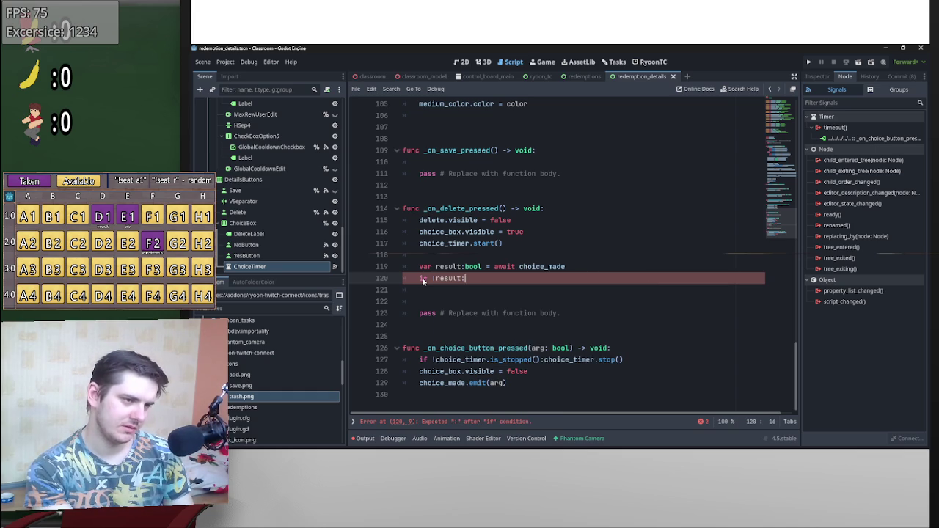
key(Return)
Inside the branch, set delete.visible = true and return.
text(delete.)
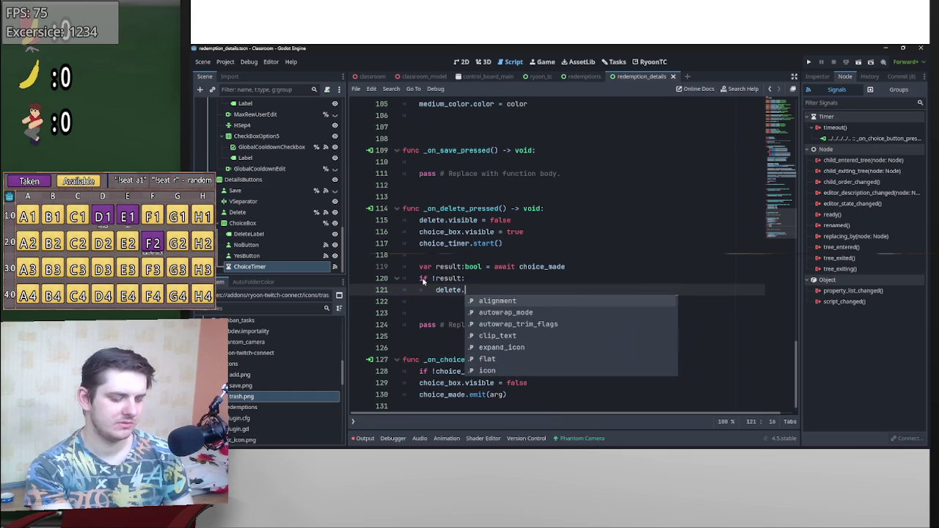
text(vi)
key(Return)
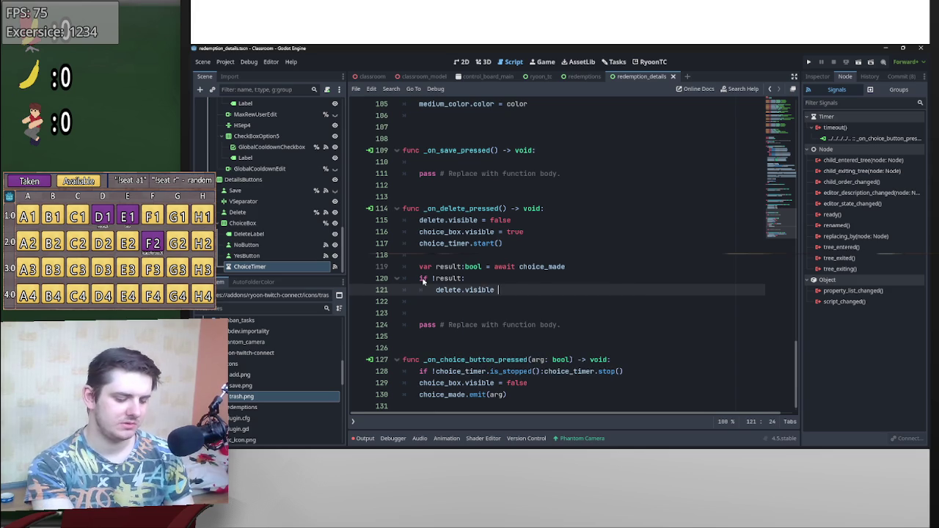
text(true)
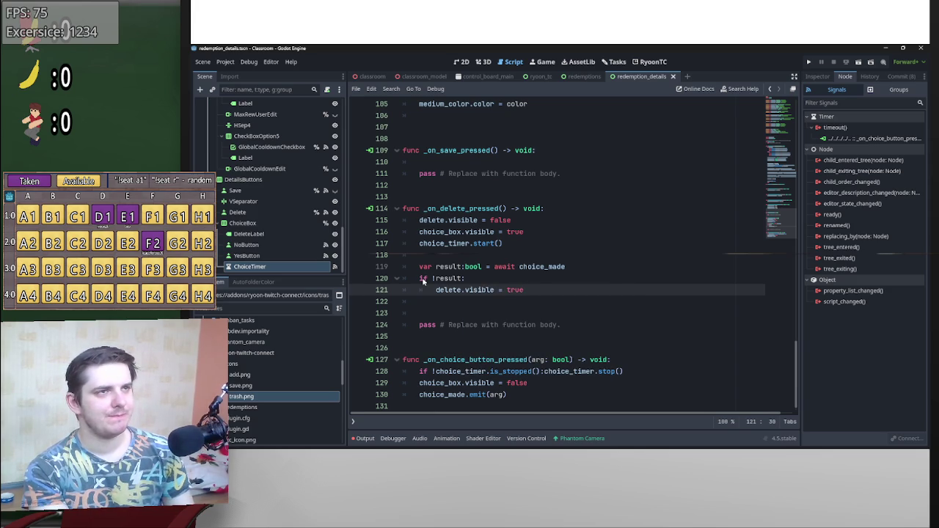
key(Return)
text(return)
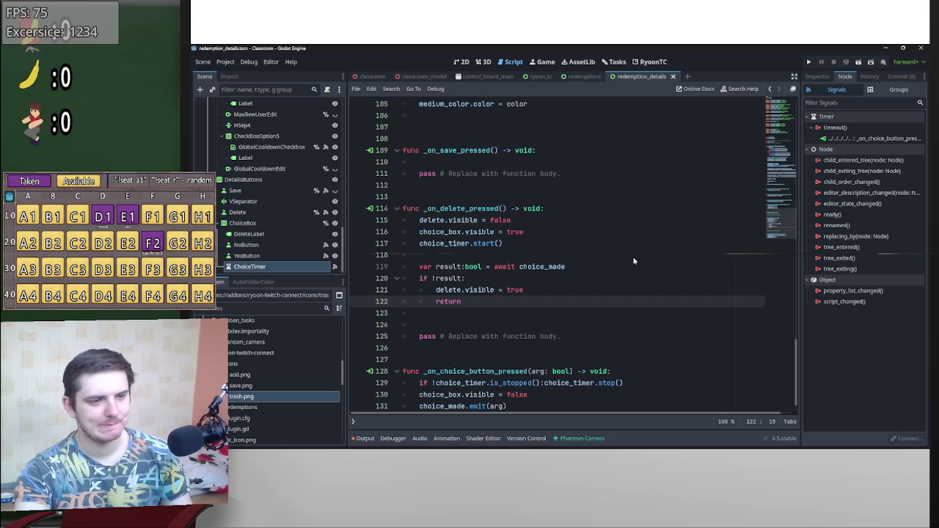
Delete the handler's placeholder pass line, then undo the deletion.
scroll(630, 258, down, 1)
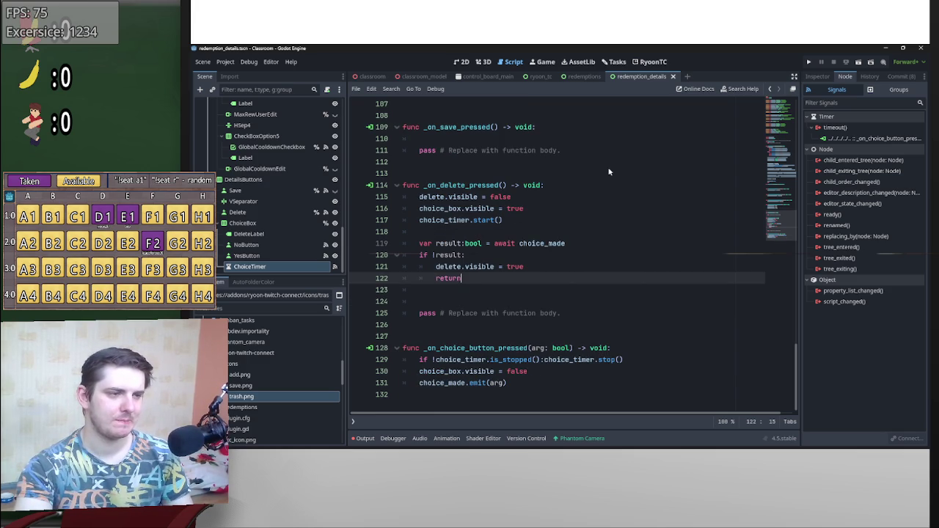
drag(569, 317, 402, 314)
key(Delete)
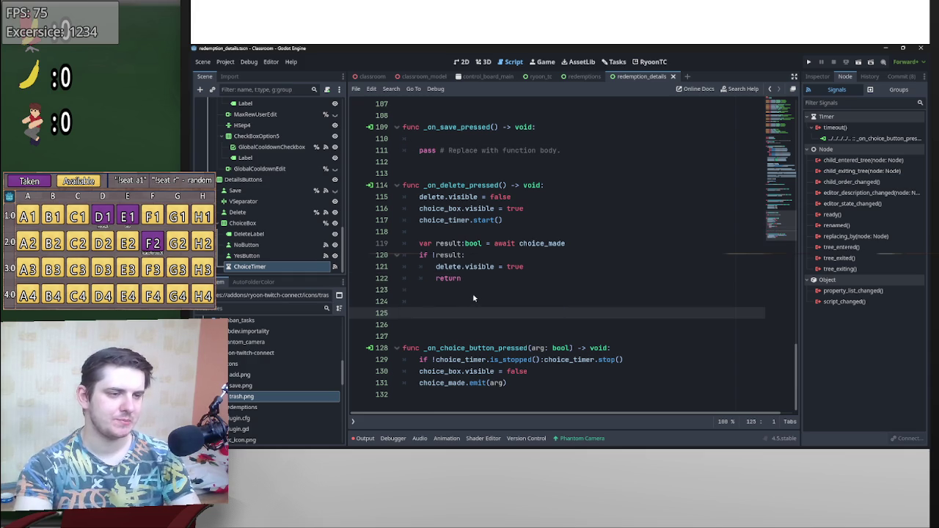
key(ctrl+z)
click(576, 258)
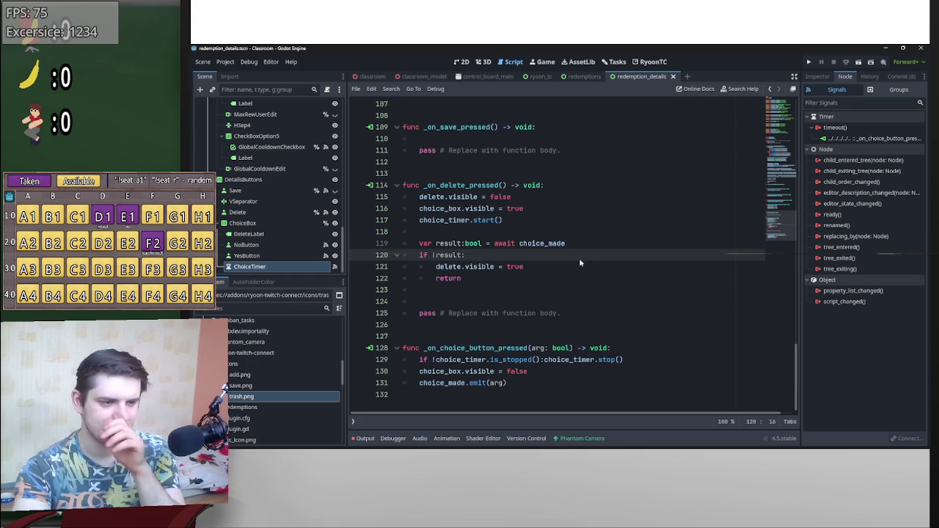
scroll(579, 258, up, 4)
scroll(668, 193, down, 1)
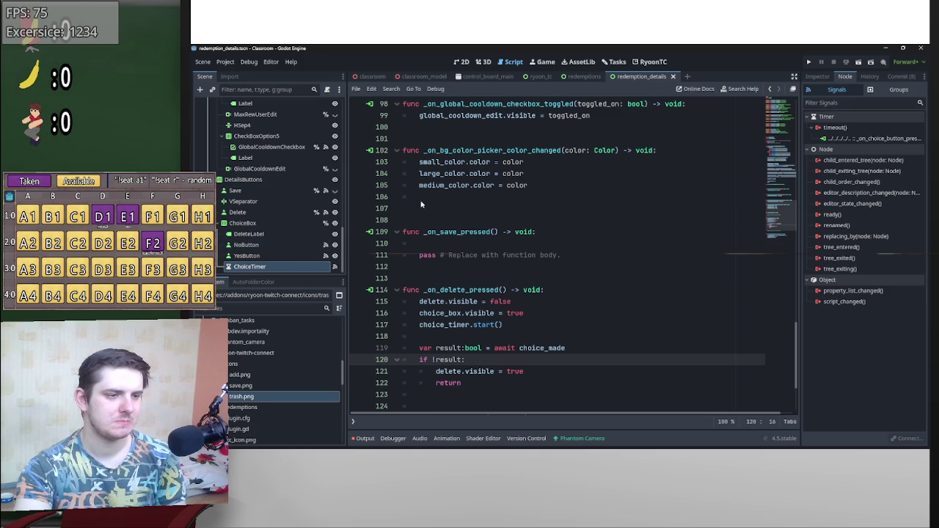
click(222, 65)
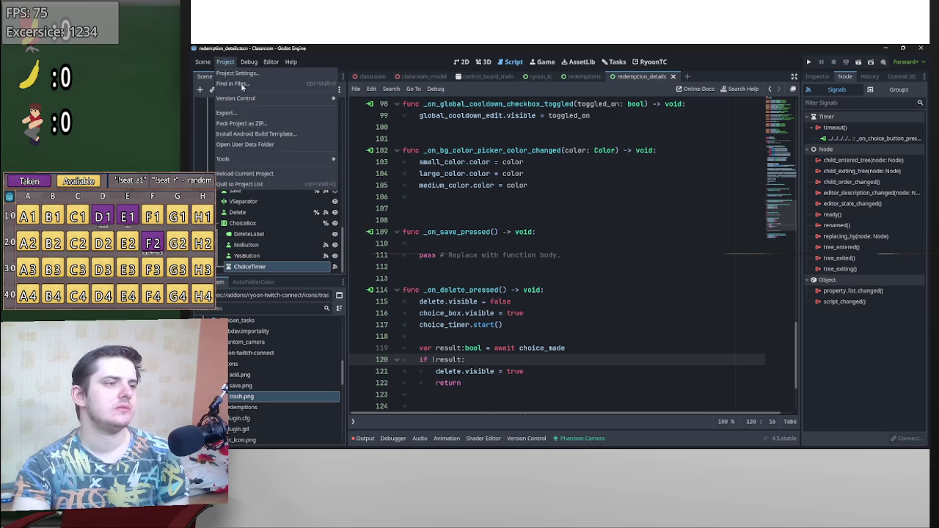
Reload the RyoonTC plugin by disabling and re-enabling it, then view the RyoonTC screen.
click(236, 73)
click(352, 162)
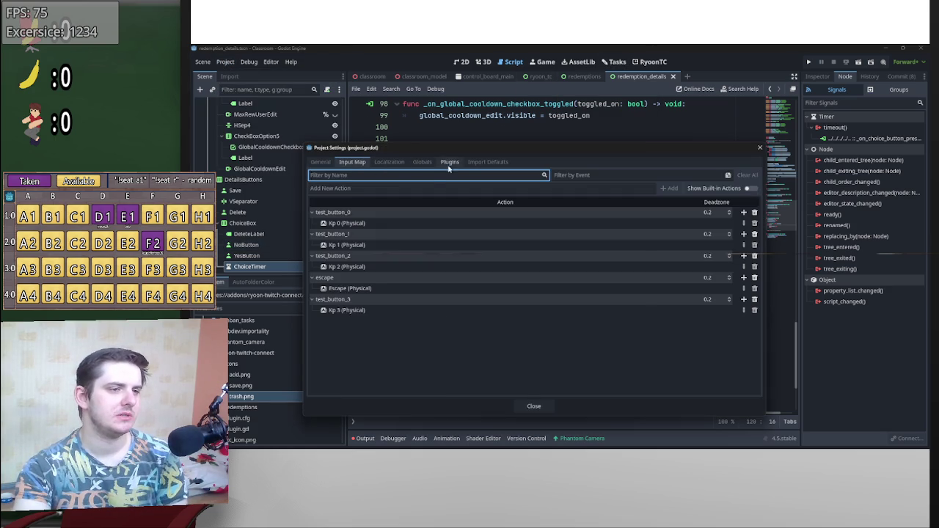
click(449, 161)
click(323, 275)
click(323, 275)
click(533, 406)
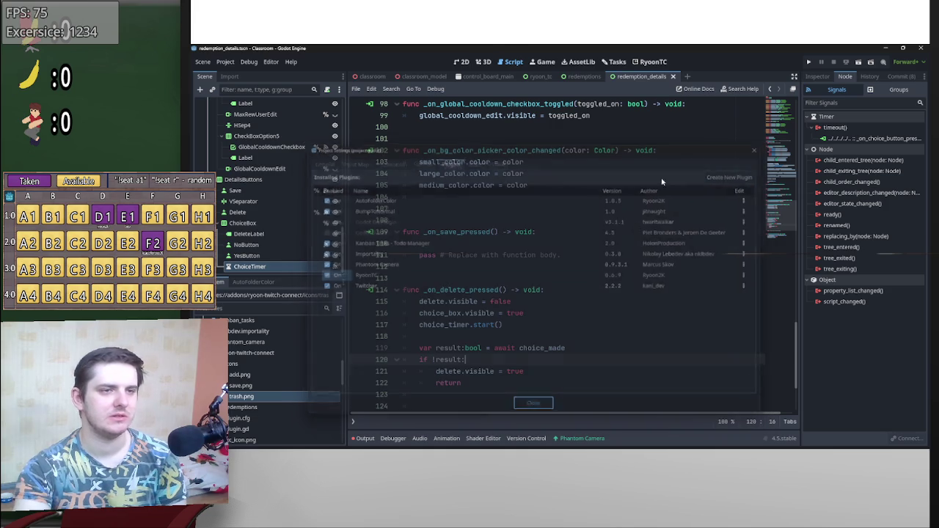
click(645, 62)
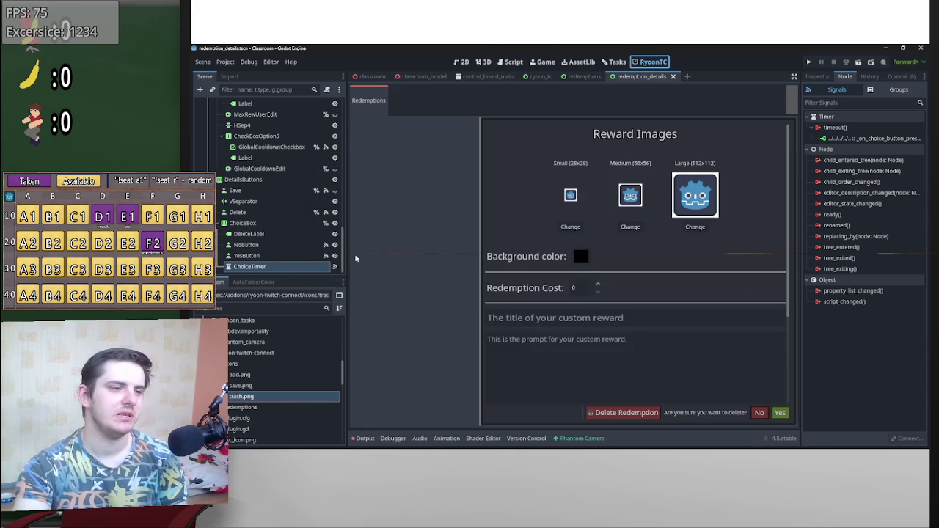
Toggle the DeleteLabel node's visibility, save the scene, and reload the RyoonTC screen.
click(335, 233)
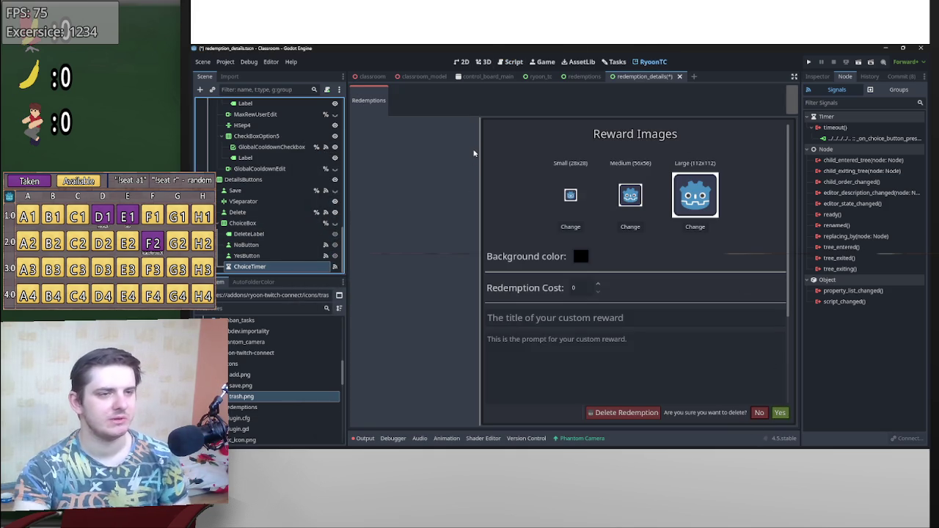
key(ctrl+s)
click(225, 62)
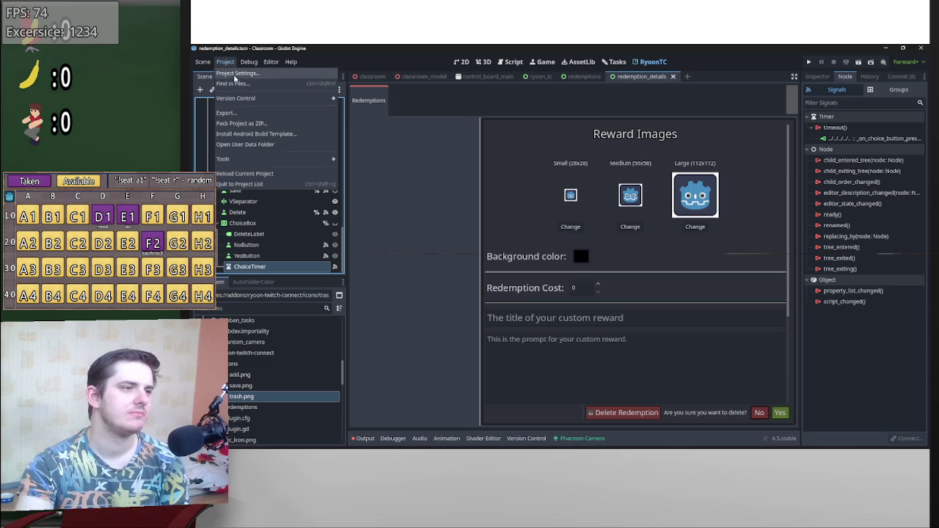
click(245, 73)
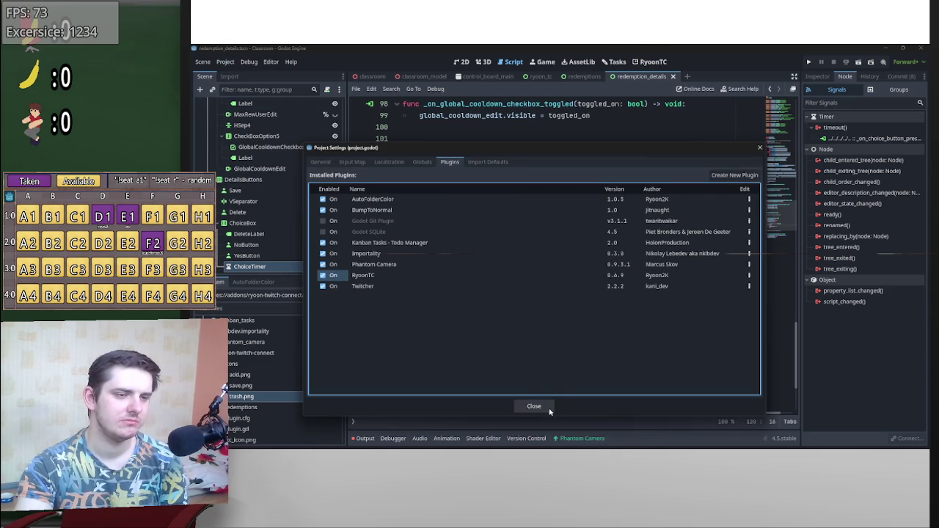
click(549, 406)
click(650, 62)
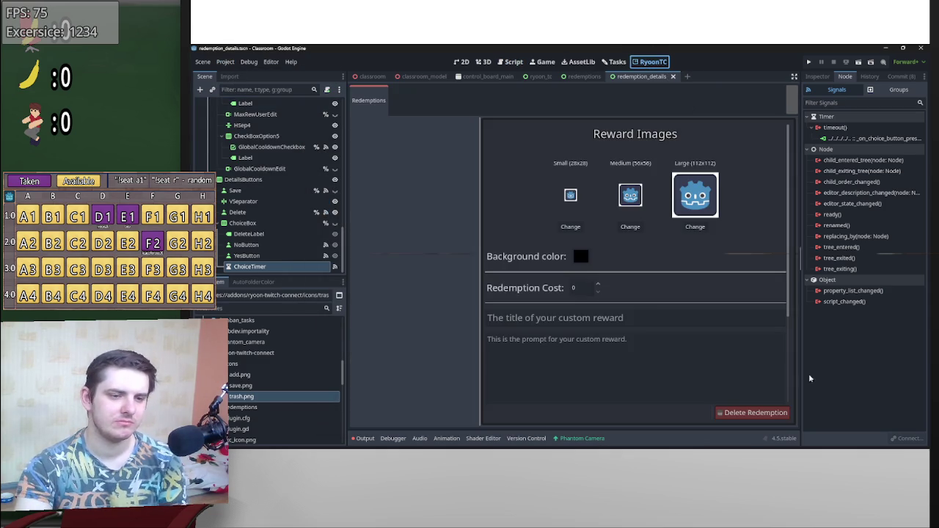
Try Delete Redemption twice, answering No to the confirmation both times.
click(770, 417)
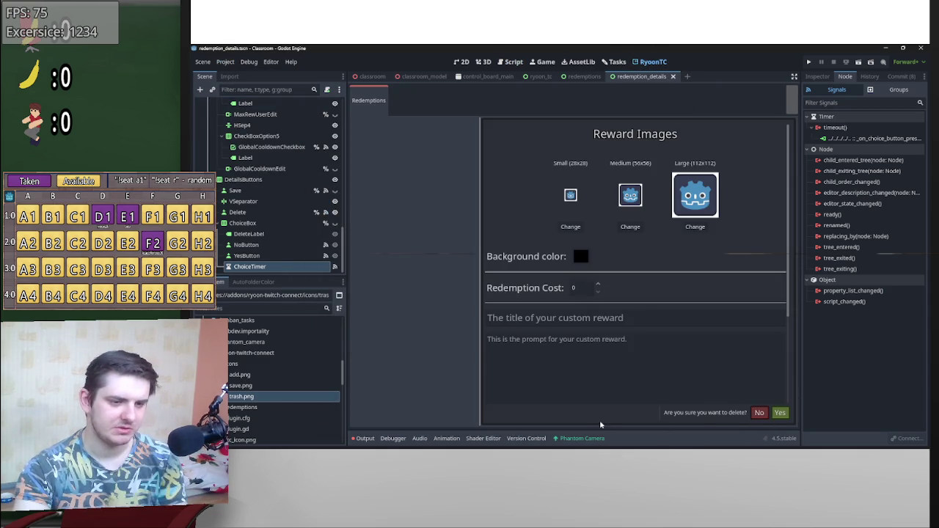
click(760, 415)
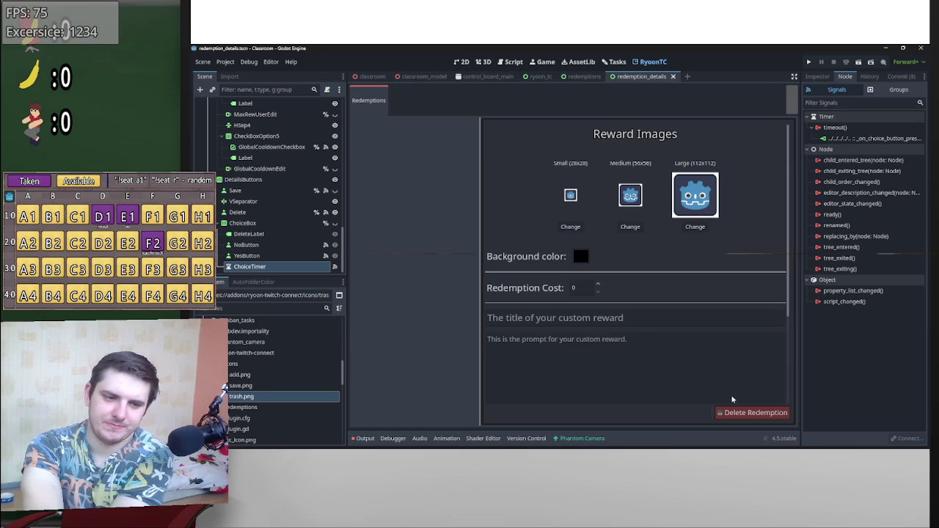
click(738, 413)
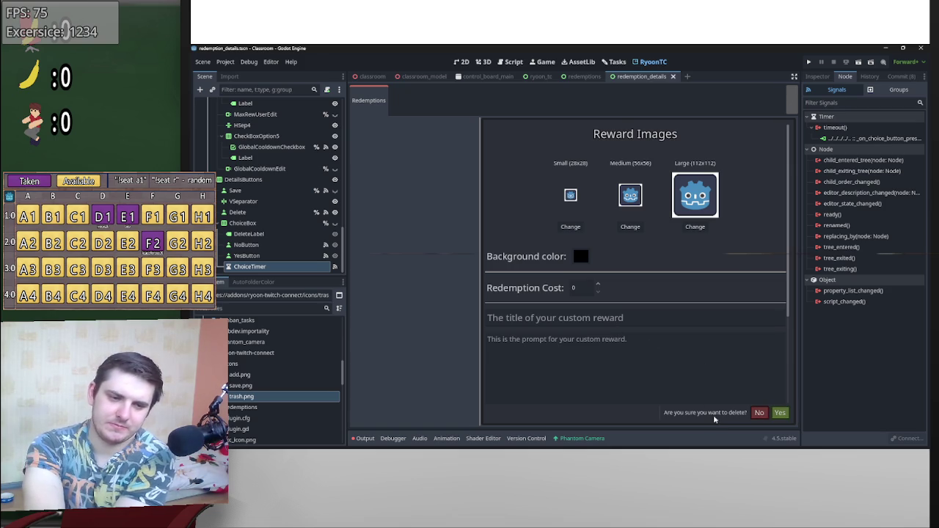
click(753, 414)
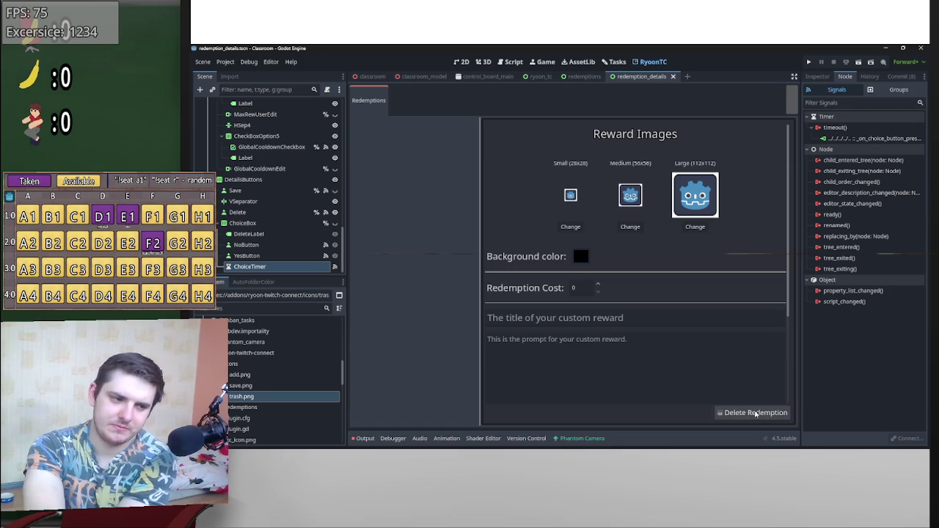
Check the Output log, then return to the redemption_details script.
click(363, 438)
scroll(445, 385, up, 10)
mouse_move(774, 391)
mouse_down()
mouse_move(772, 361)
mouse_move(763, 443)
mouse_up()
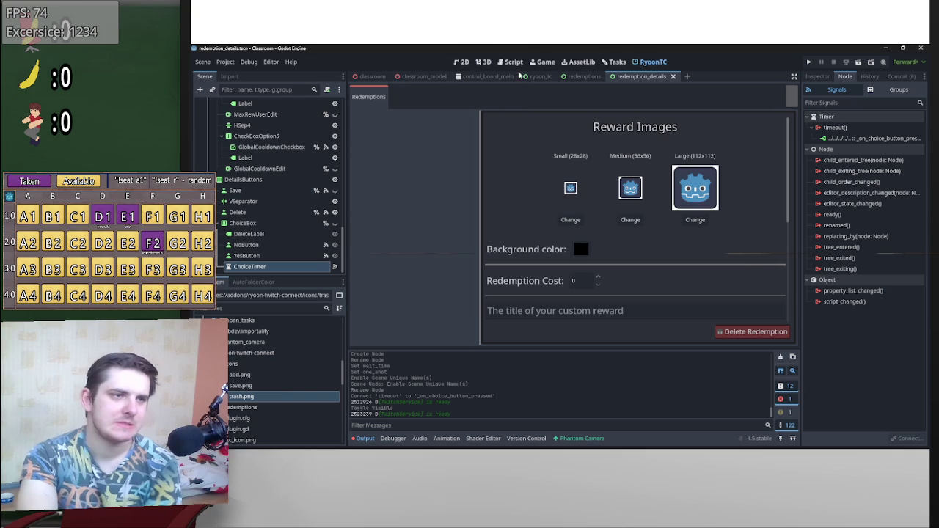
click(512, 62)
Add 'save.visible = true' after details_loaded.emit(), with a blank line before it.
scroll(572, 196, up, 5)
scroll(587, 197, up, 10)
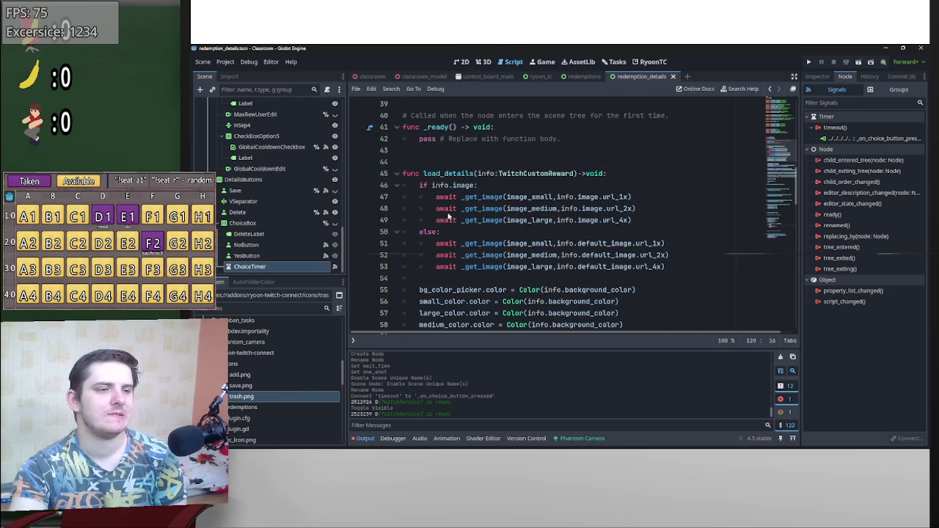
scroll(449, 214, down, 8)
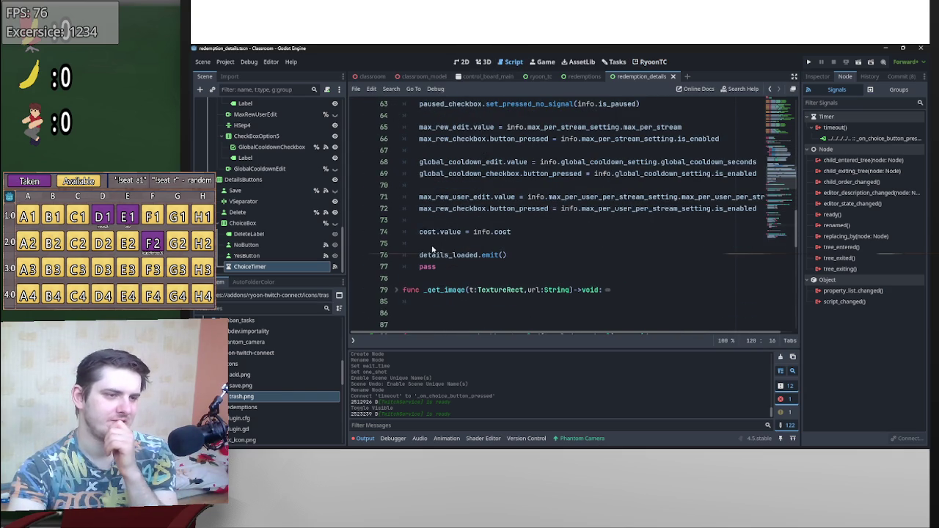
scroll(518, 272, down, 4)
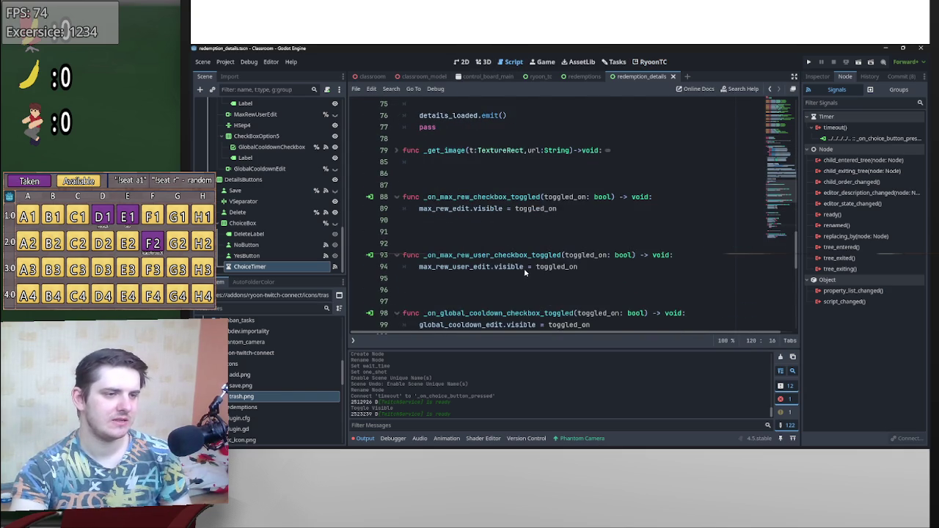
scroll(524, 273, up, 2)
click(523, 188)
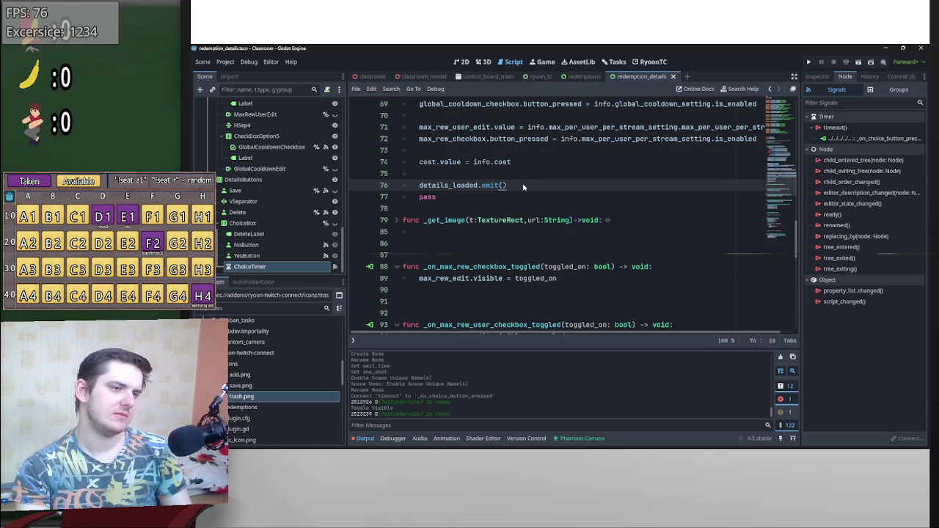
key(Return)
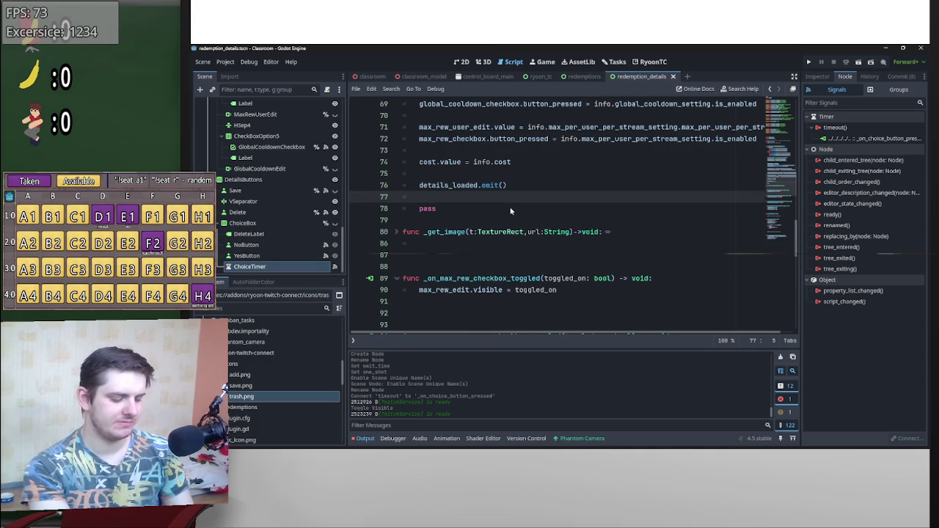
text(save.)
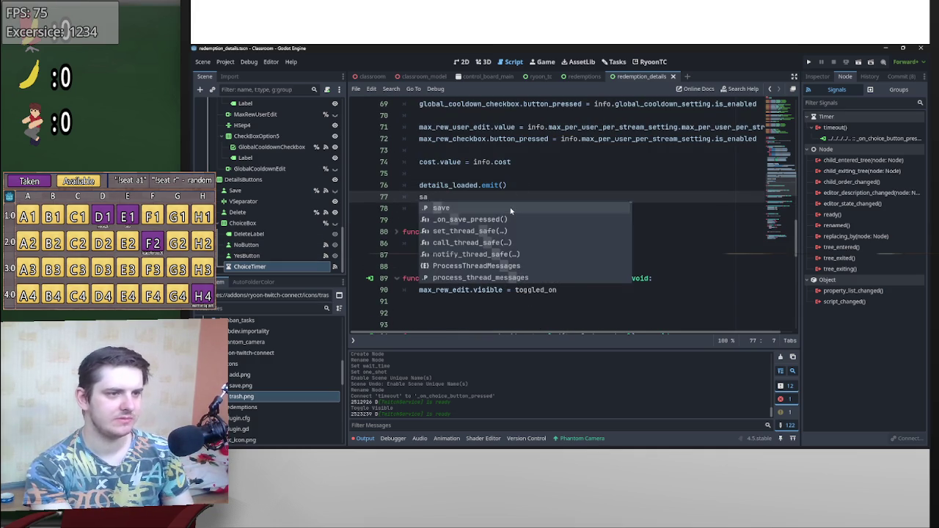
text(vis)
key(Down)
key(Down)
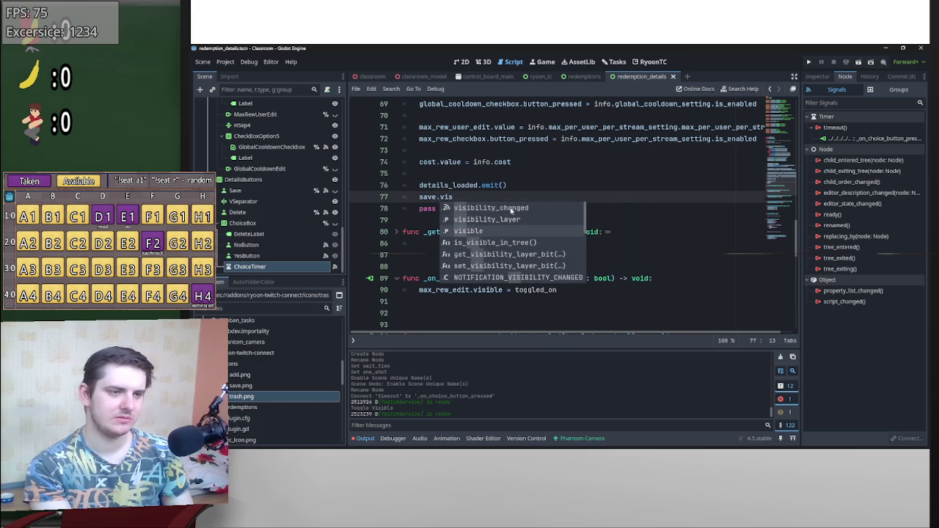
key(Return)
text(= true)
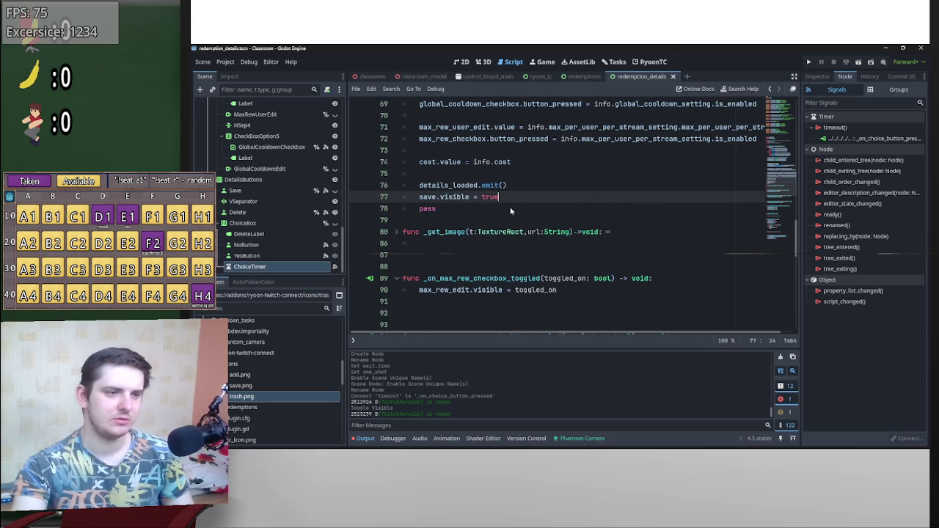
click(535, 187)
key(Return)
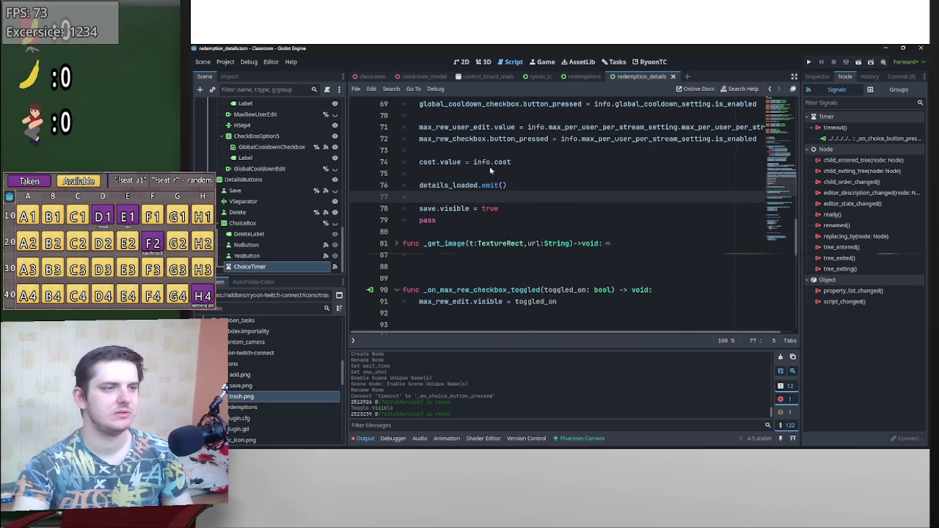
click(224, 62)
Reopen and close the Plugins settings, inspect the RyoonTC Reward Images panel, then return to the script.
click(246, 76)
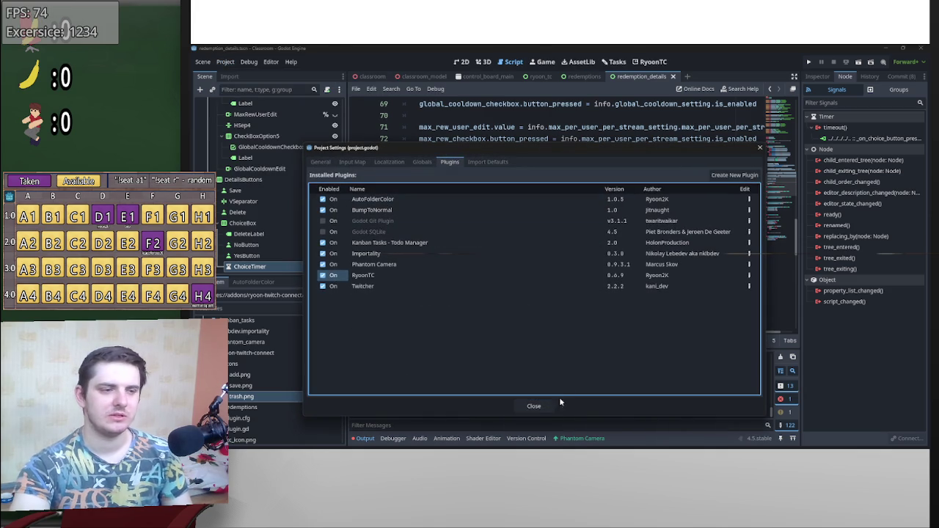
click(539, 405)
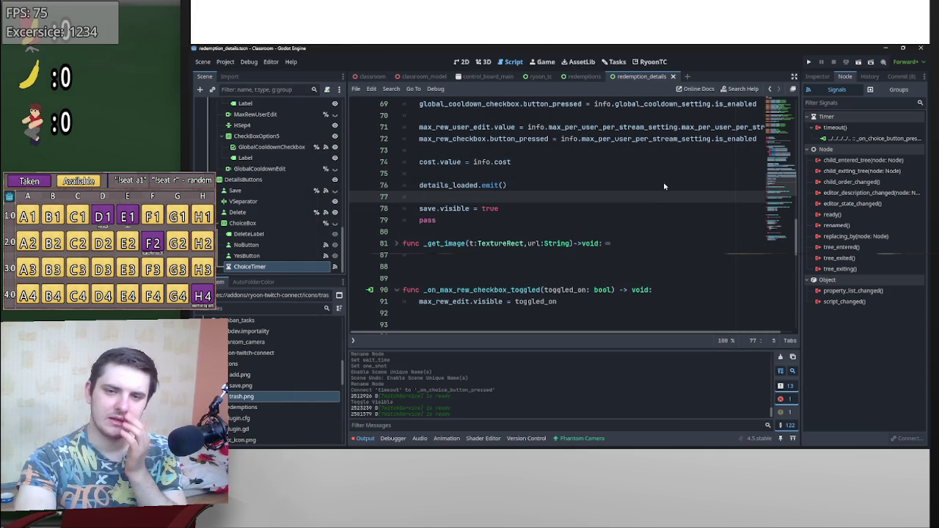
click(651, 62)
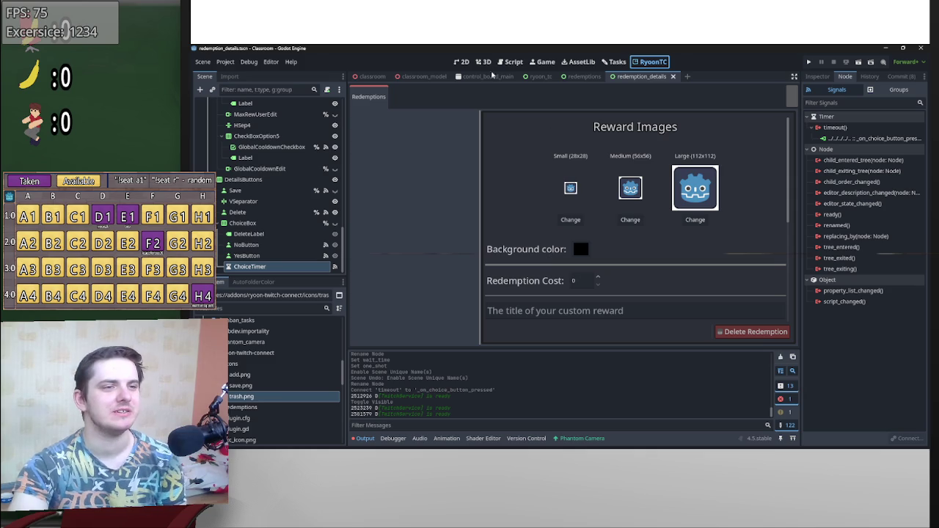
click(512, 62)
scroll(791, 220, up, 5)
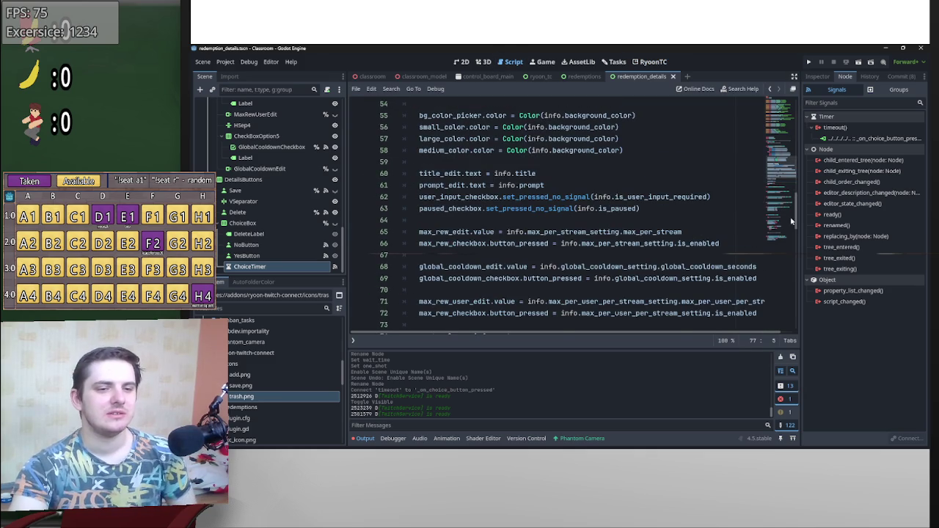
mouse_move(792, 220)
mouse_down()
mouse_move(793, 330)
mouse_move(796, 132)
mouse_move(804, 312)
mouse_up()
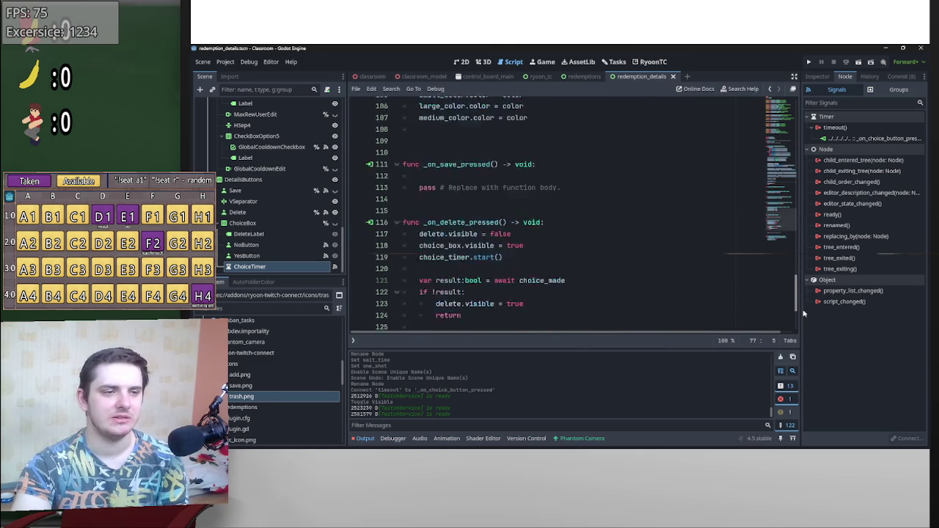
scroll(595, 259, down, 3)
scroll(798, 316, up, 2)
scroll(798, 315, down, 2)
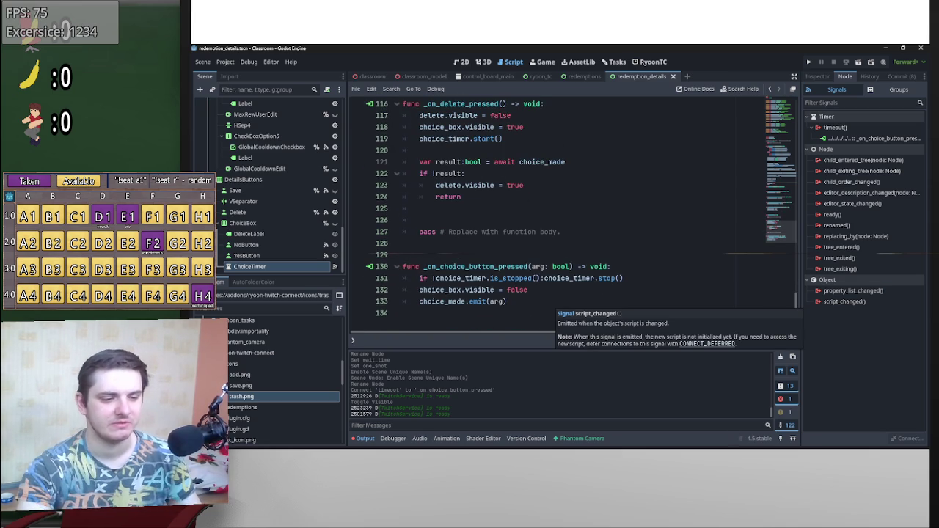
mouse_move(806, 444)
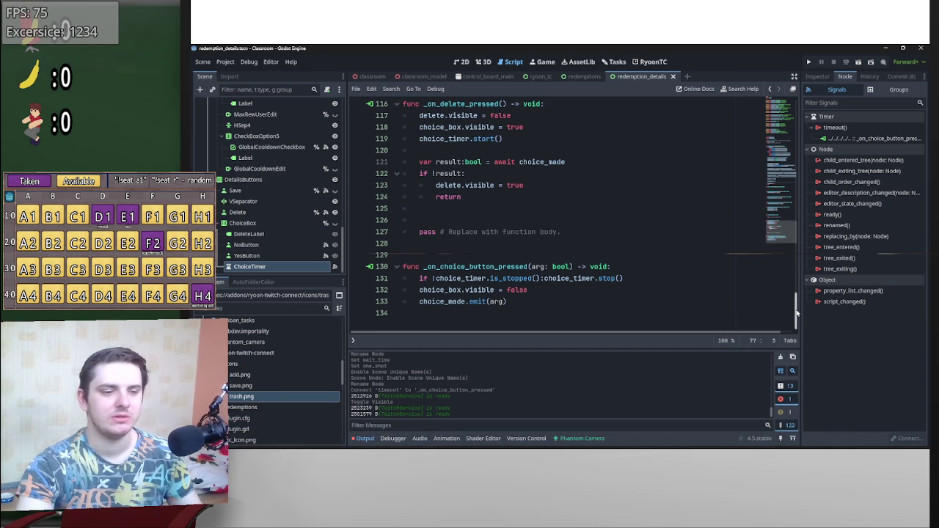
drag(796, 306, 791, 276)
drag(772, 410, 780, 356)
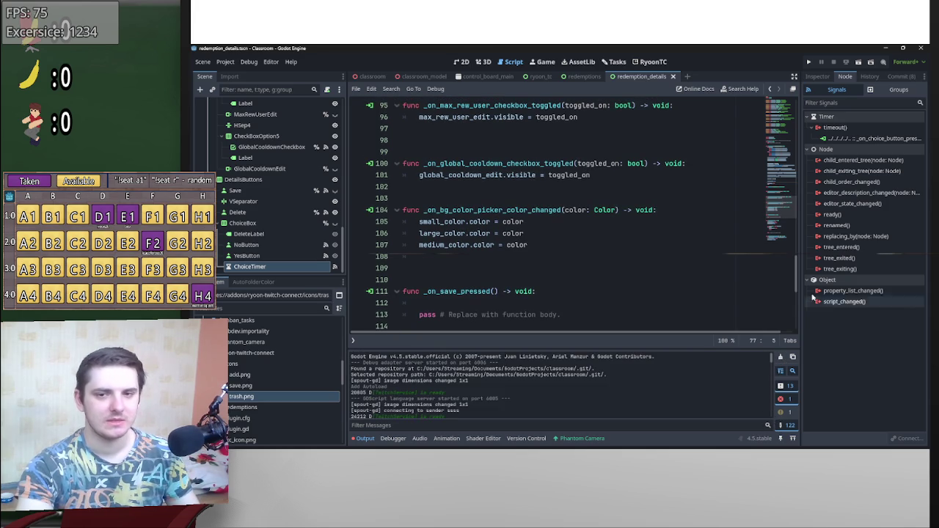
drag(791, 279, 793, 117)
click(652, 62)
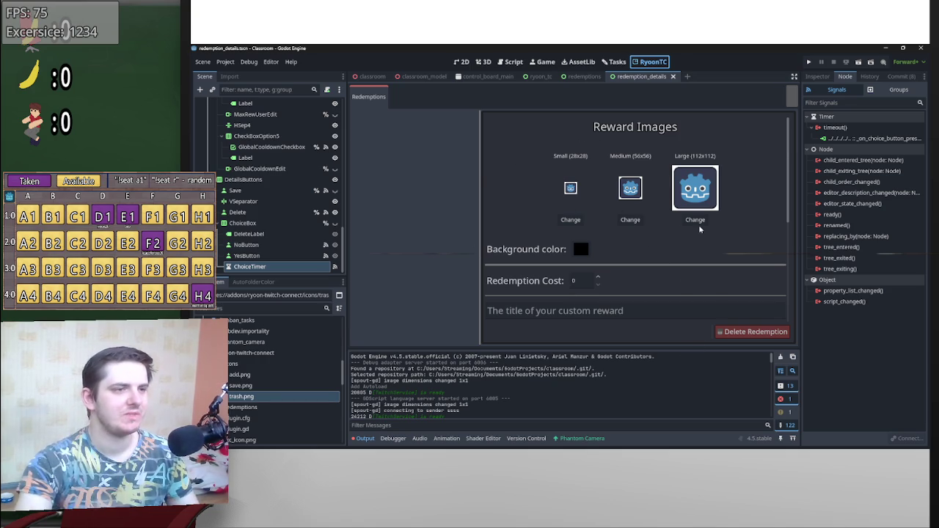
Reopen and close the Plugins settings so the redemptions list loads Throw banana, Show & Tell, Bonk and more.
click(225, 61)
click(242, 74)
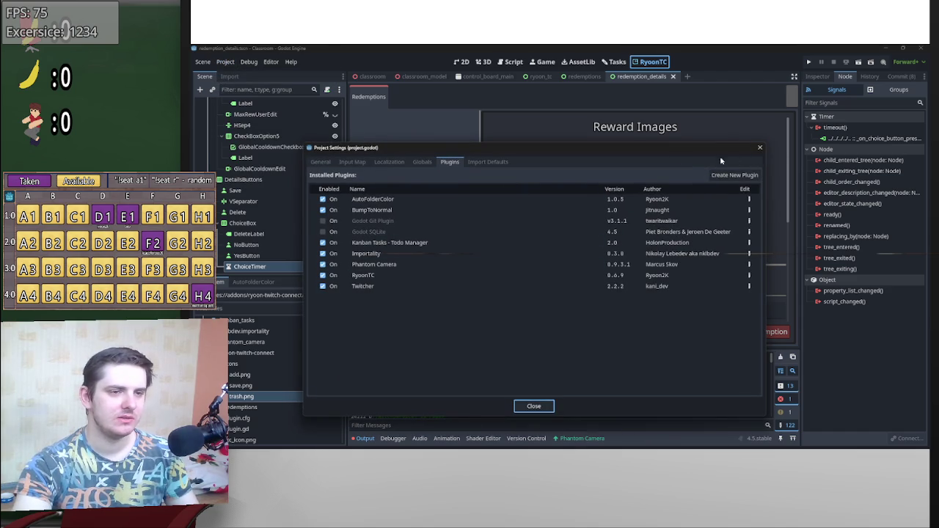
click(547, 407)
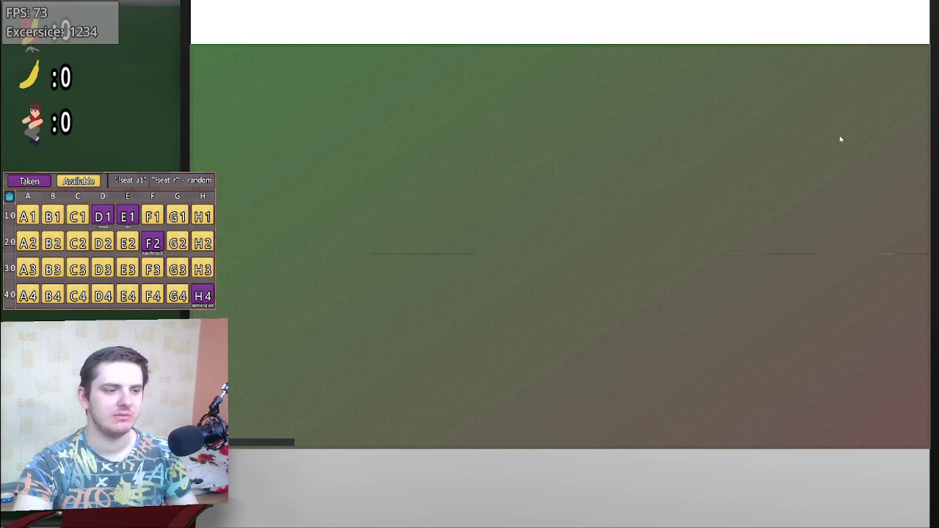
scroll(866, 172, down, 15)
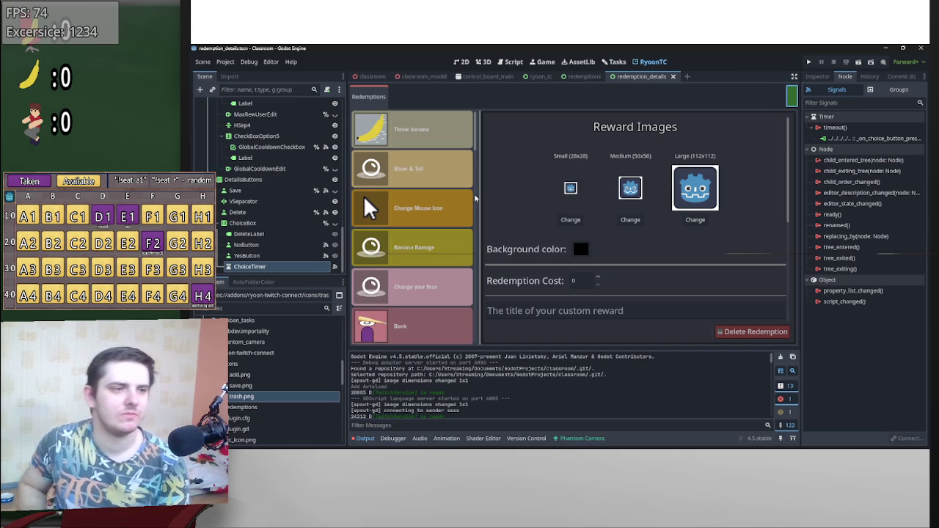
Load the Throw banana reward into the details panel and widen the main panel.
scroll(474, 321, down, 5)
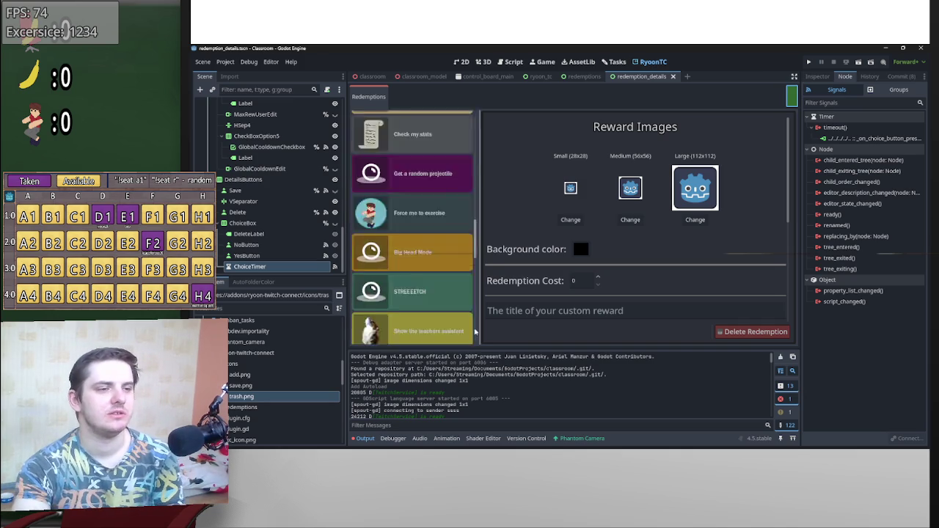
scroll(474, 321, up, 5)
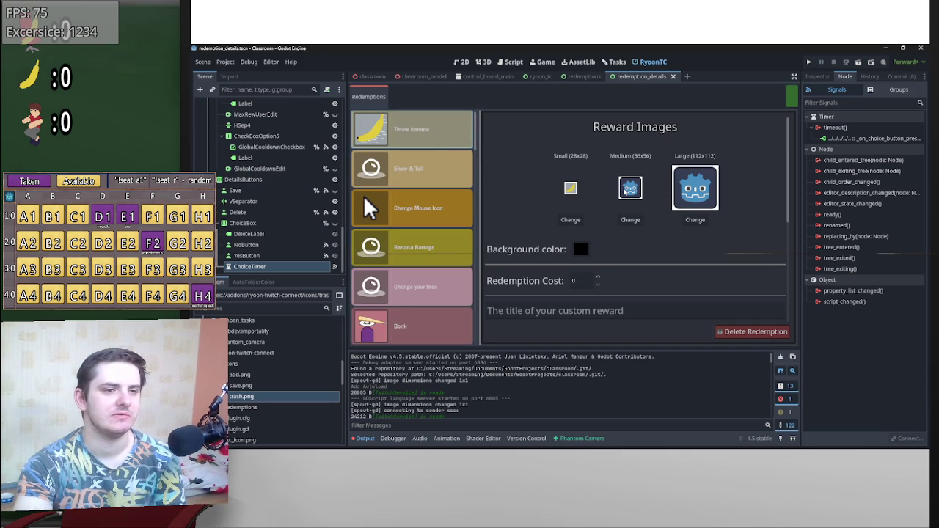
mouse_move(791, 190)
mouse_down()
mouse_move(797, 315)
mouse_move(788, 213)
mouse_up()
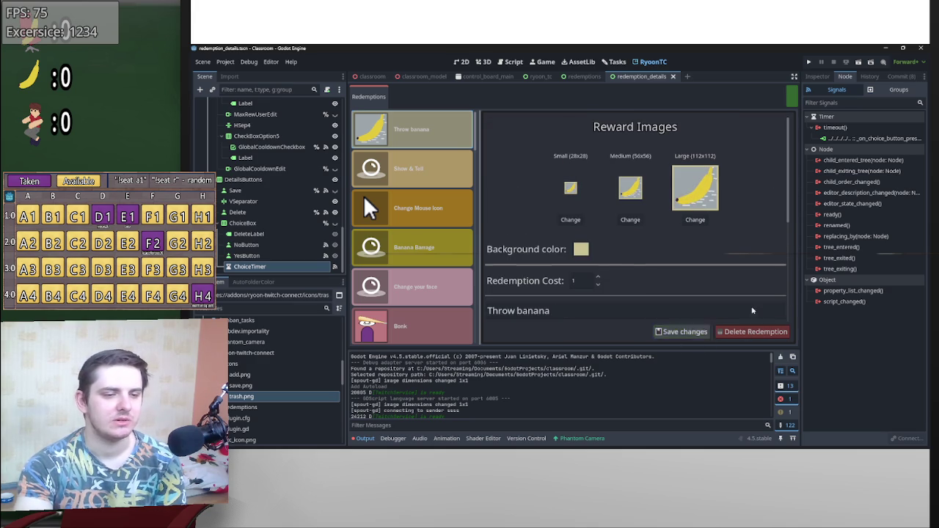
mouse_move(801, 269)
mouse_down()
mouse_move(841, 269)
mouse_move(833, 270)
mouse_up()
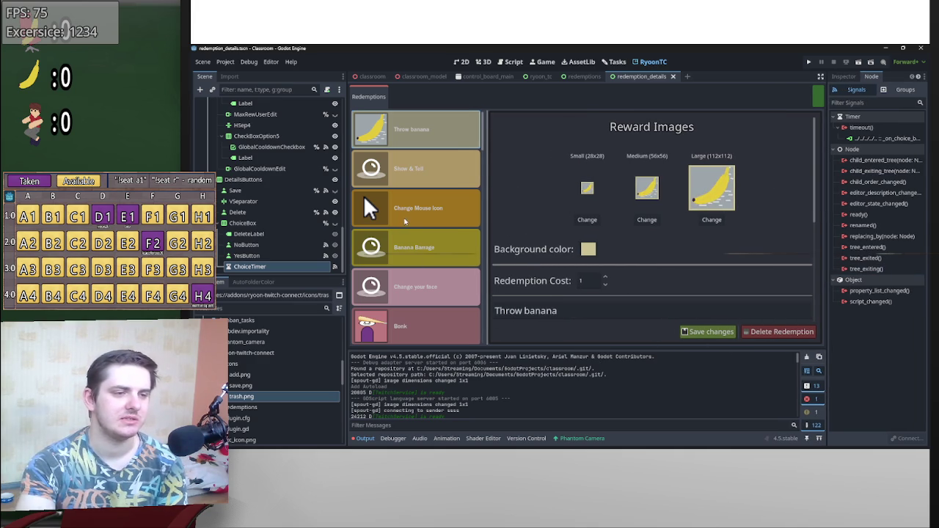
Scroll through the redemptions list and Throw banana's details: banana images, cost 1.
scroll(403, 229, down, 8)
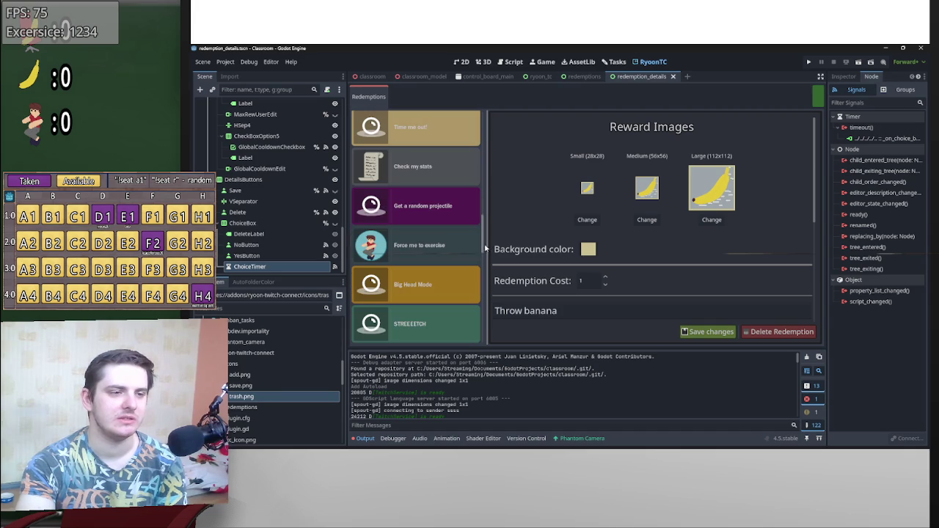
mouse_move(483, 253)
mouse_down()
mouse_move(484, 334)
mouse_move(484, 132)
mouse_up()
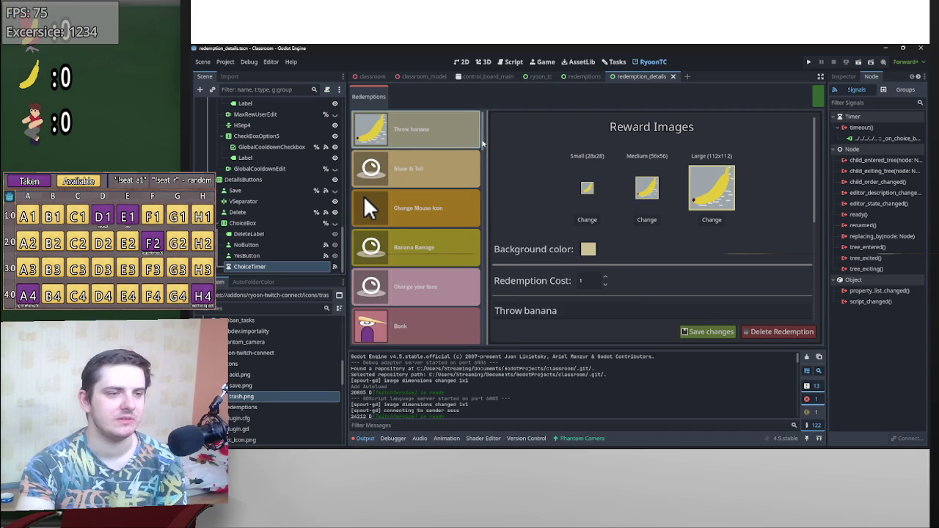
scroll(486, 161, down, 1)
drag(486, 162, 493, 358)
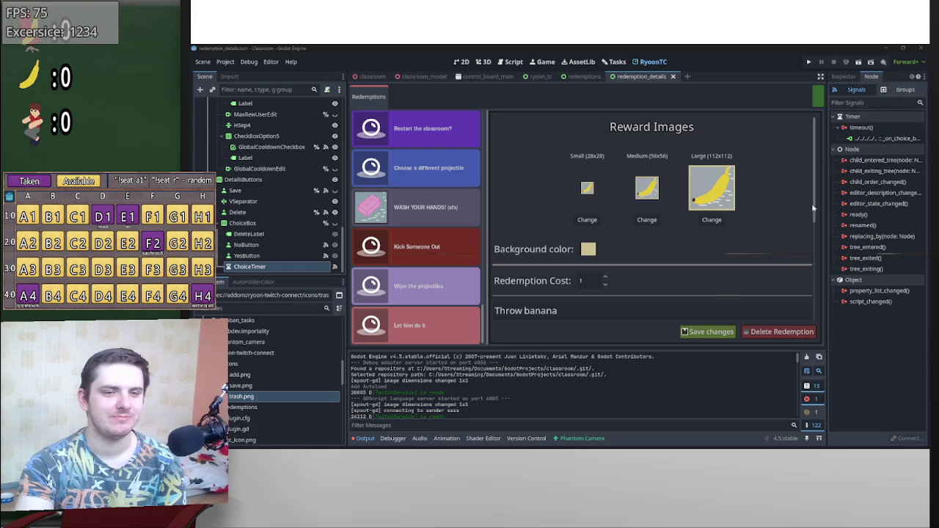
drag(815, 209, 792, 328)
scroll(792, 328, up, 3)
scroll(795, 313, down, 3)
scroll(800, 220, up, 2)
scroll(800, 220, up, 3)
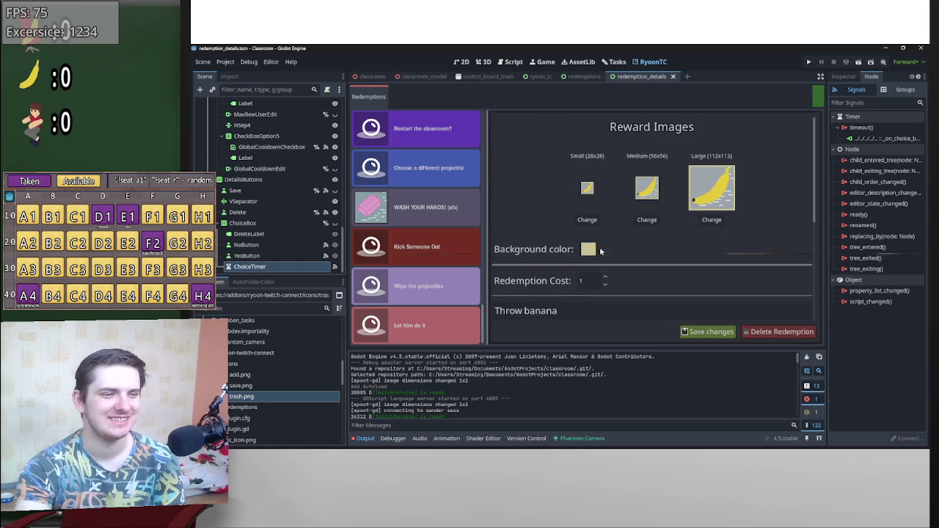
scroll(473, 281, up, 3)
scroll(464, 289, up, 1)
Open the Sticky Note reward's details (cost 250), scroll through them, then bring up the Start menu.
click(437, 278)
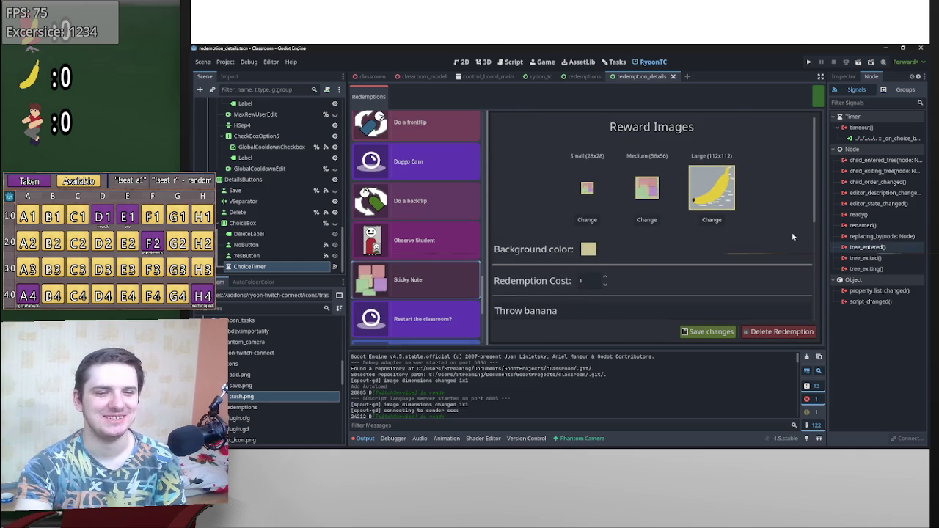
scroll(796, 233, down, 3)
scroll(805, 231, up, 1)
scroll(798, 234, down, 3)
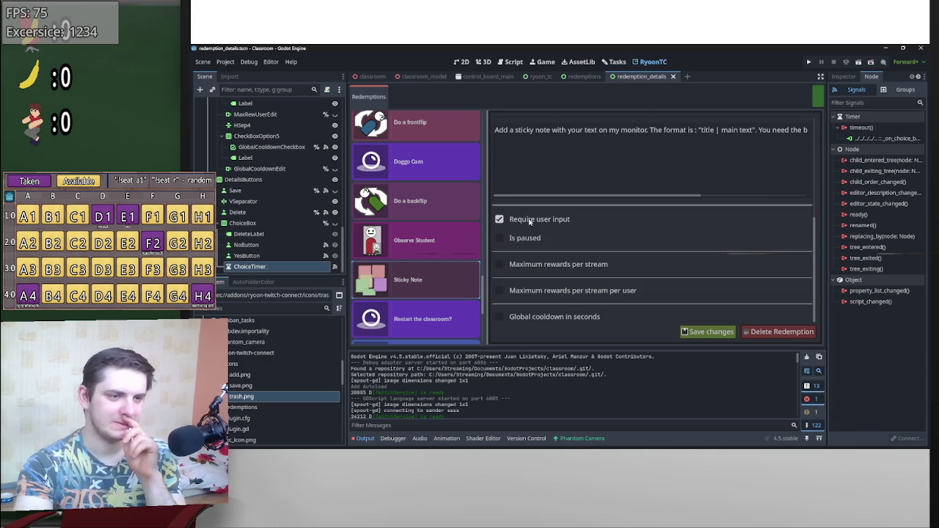
scroll(652, 269, up, 2)
scroll(797, 287, down, 2)
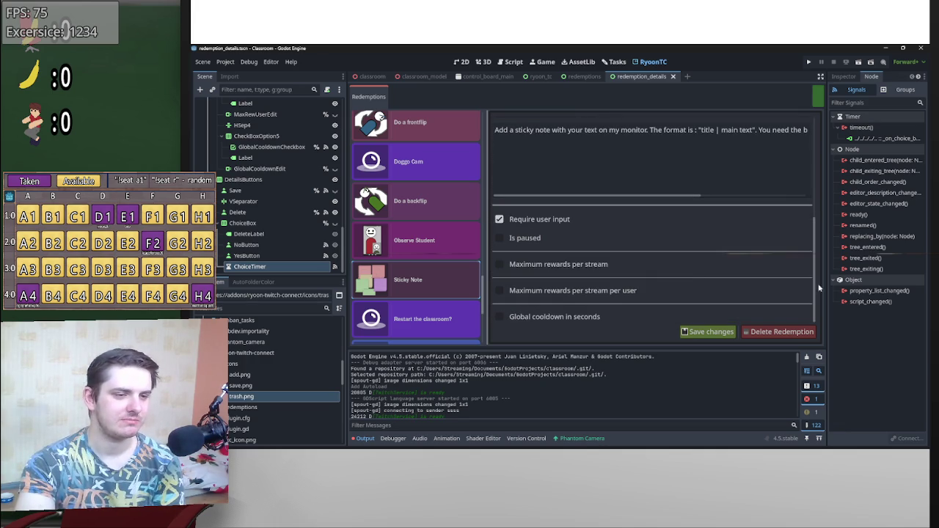
scroll(816, 305, up, 1)
scroll(817, 308, down, 1)
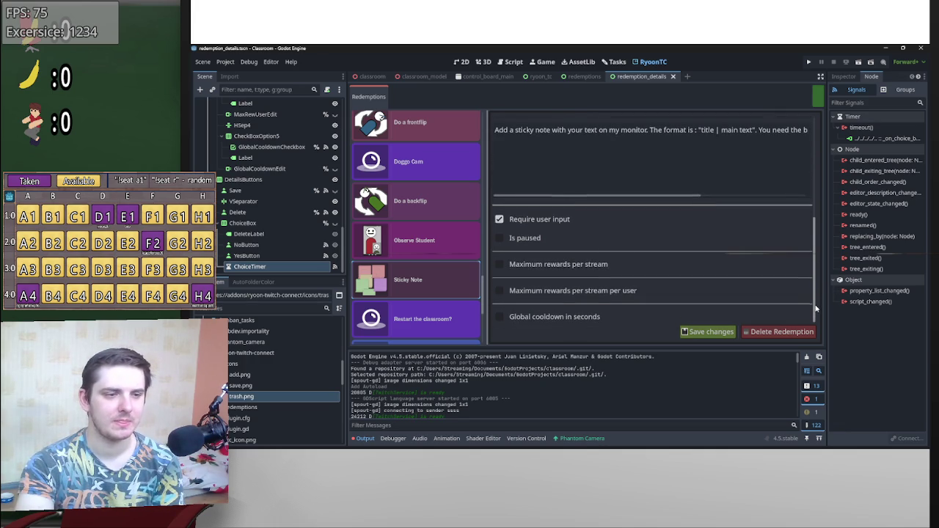
scroll(814, 255, up, 5)
scroll(829, 172, down, 5)
scroll(803, 127, up, 5)
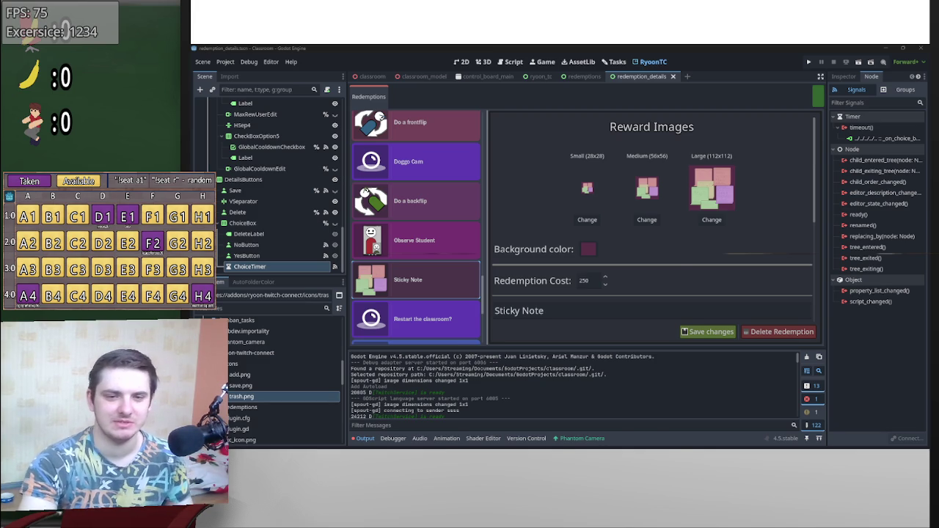
key(super)
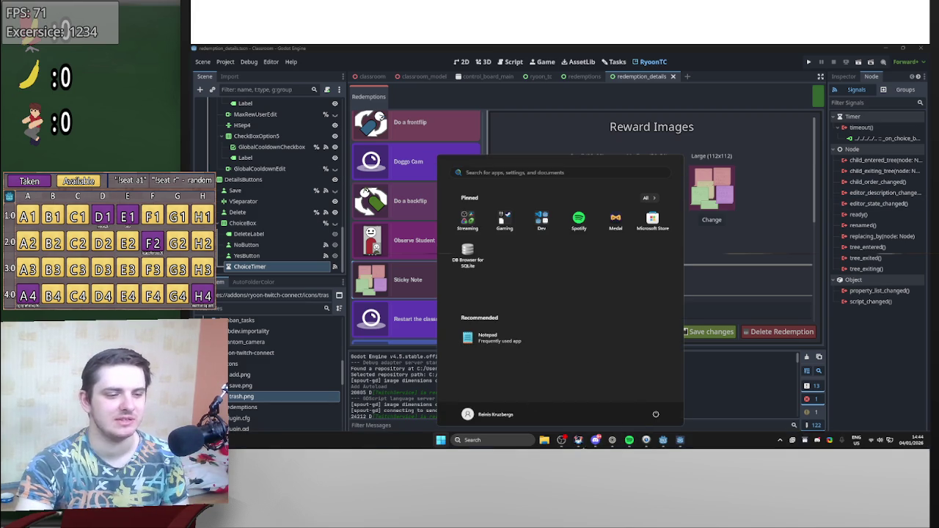
Close the Start menu and window switcher, landing in the Classroom 2.0 game and walking forward.
mouse_move(596, 442)
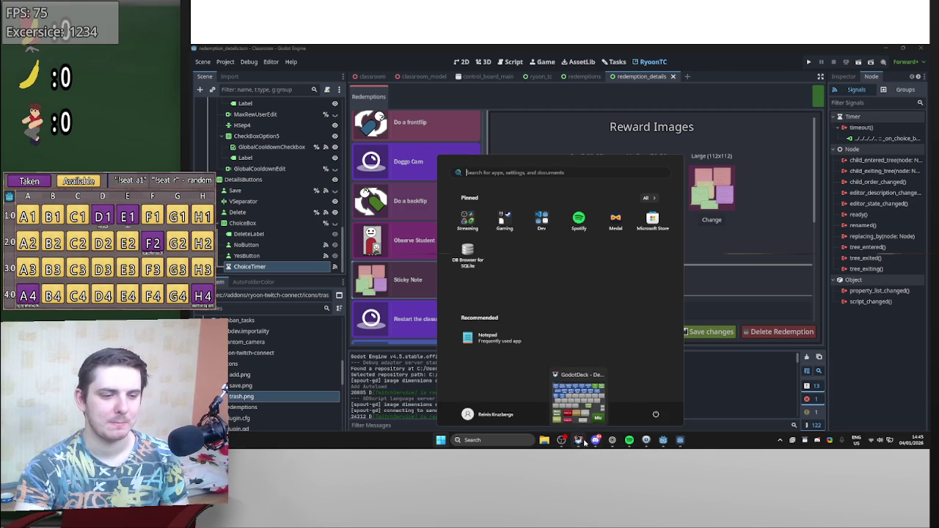
mouse_move(663, 441)
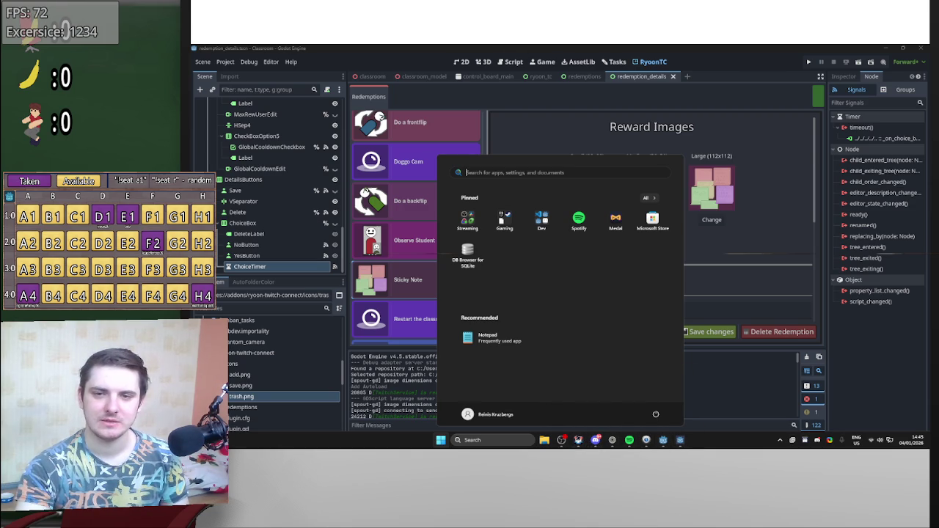
key(alt+Tab)
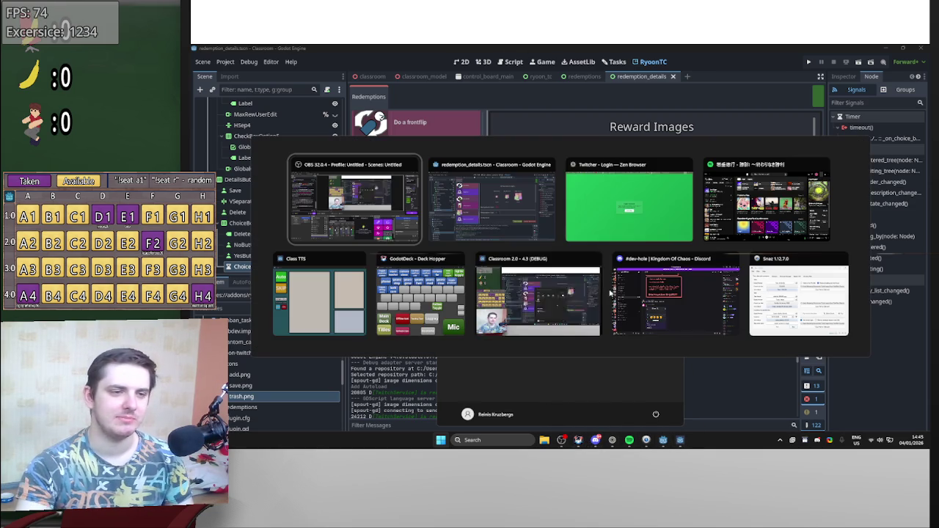
key(Escape)
key(Escape)
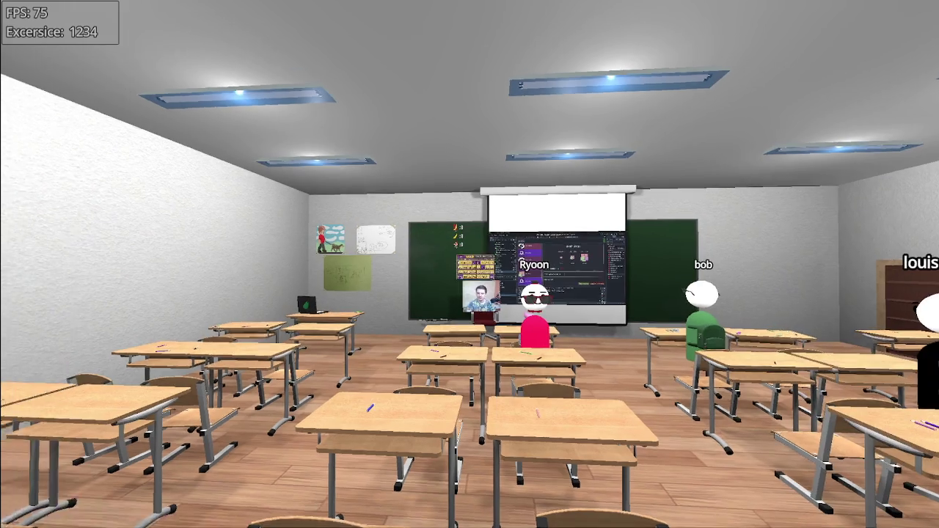
key(w)
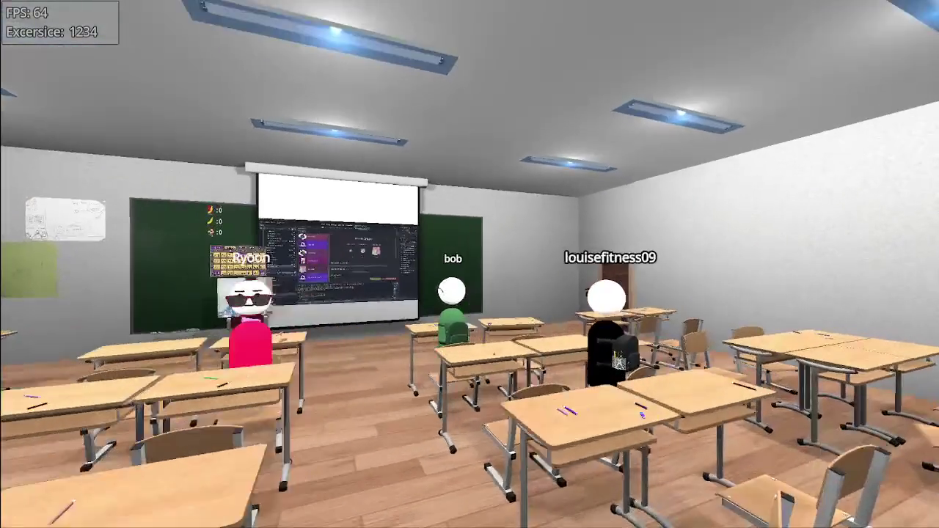
Turn toward the board, back up through the classroom, then walk up to the projector screen.
key(Right)
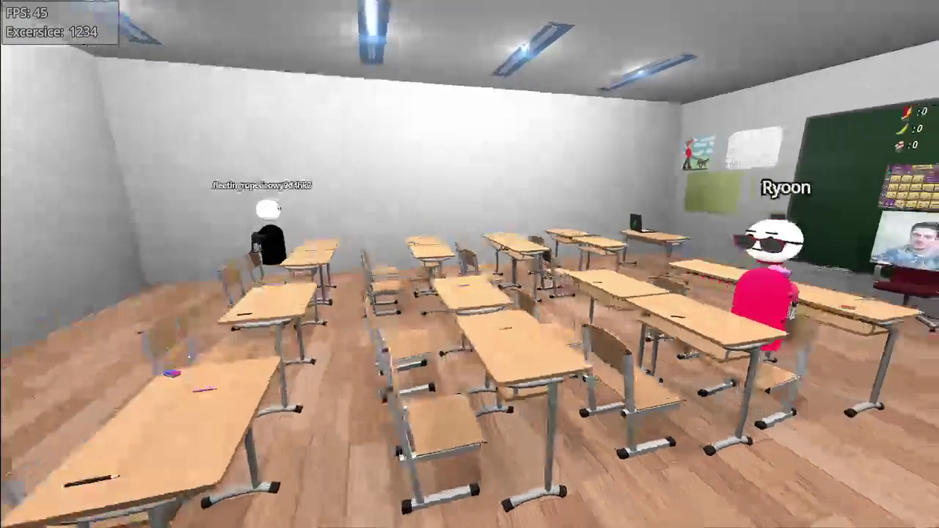
key(s)
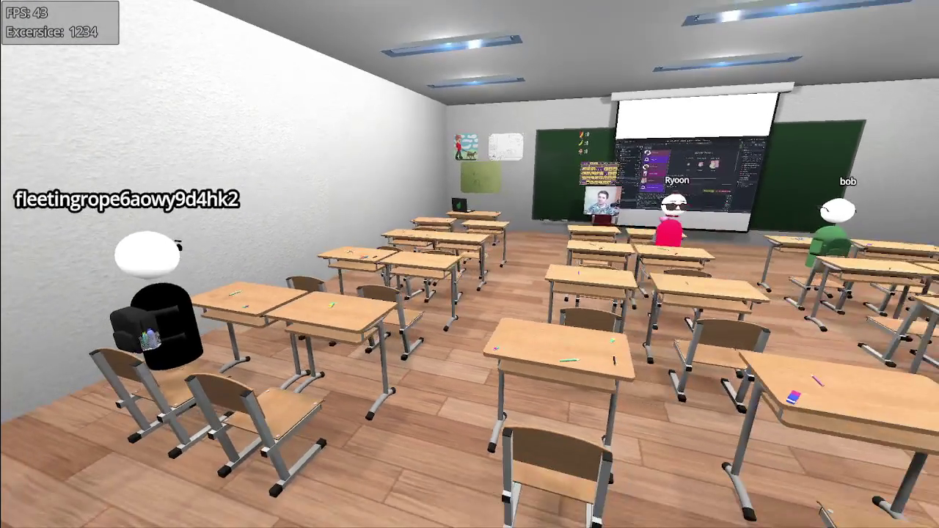
key(w)
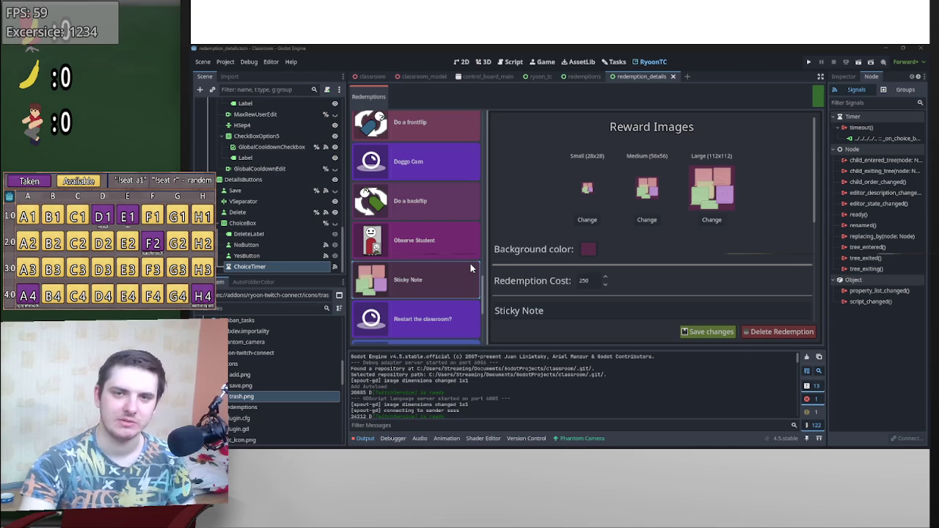
Turn off the FPS debug overlay via GodotDeck's 'toggle debug menu', minimize the deck, return to Godot.
key(alt+Tab)
key(Tab)
key(Tab)
key(Tab)
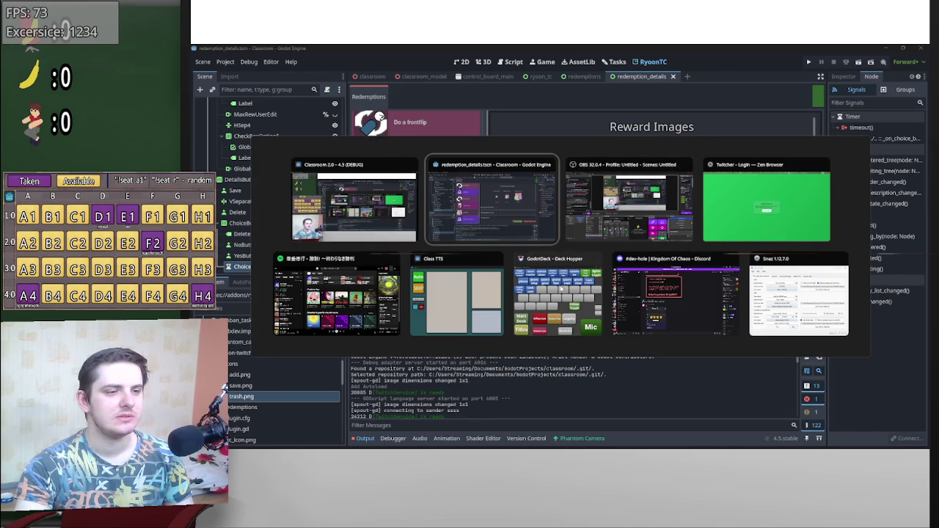
click(211, 138)
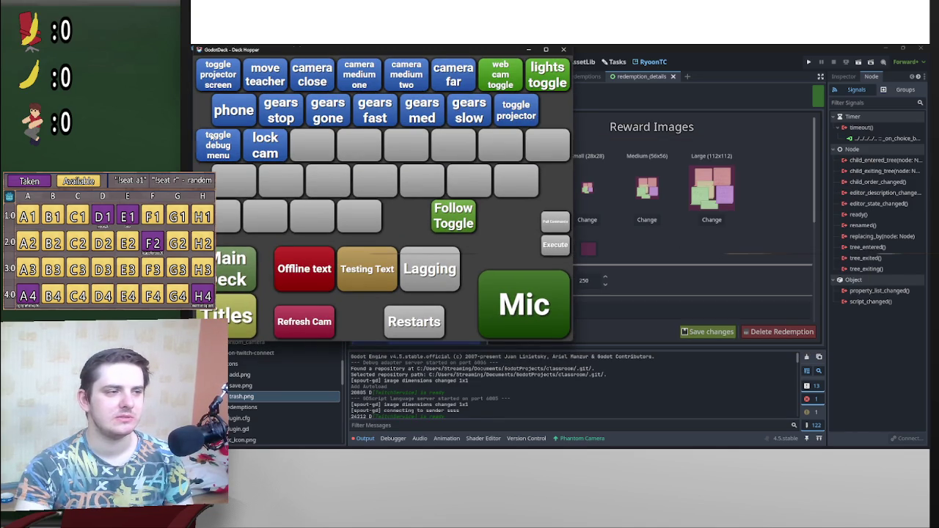
click(528, 49)
key(alt+Tab)
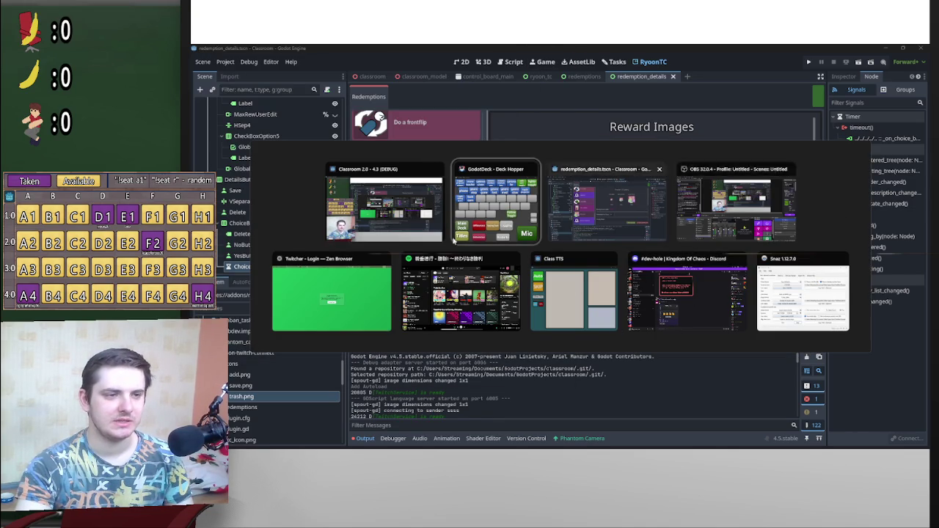
click(607, 209)
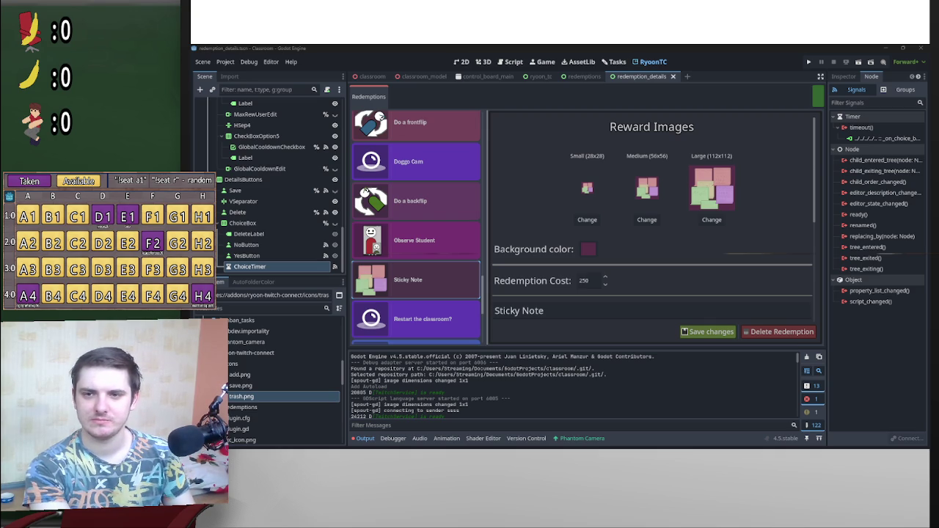
key(alt+Tab)
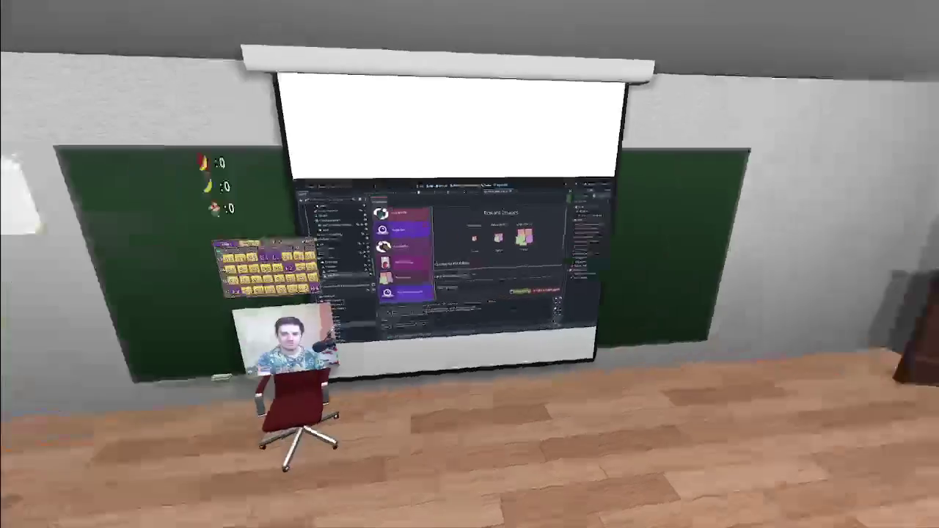
Switch from the game back to the Godot editor showing the Sticky Note reward.
key(alt+Tab)
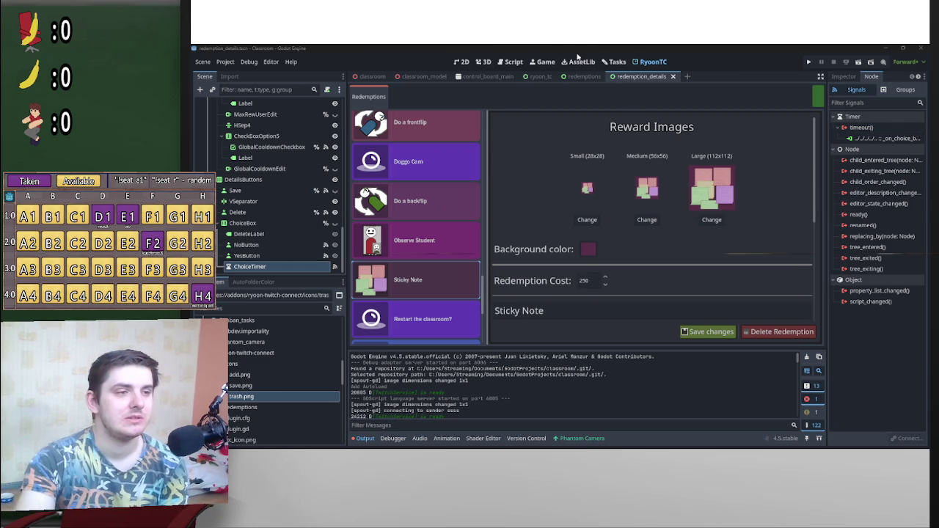
Switch to the classroom scene, skim its script, and view the room in 3D.
scroll(791, 161, down, 5)
scroll(800, 144, up, 5)
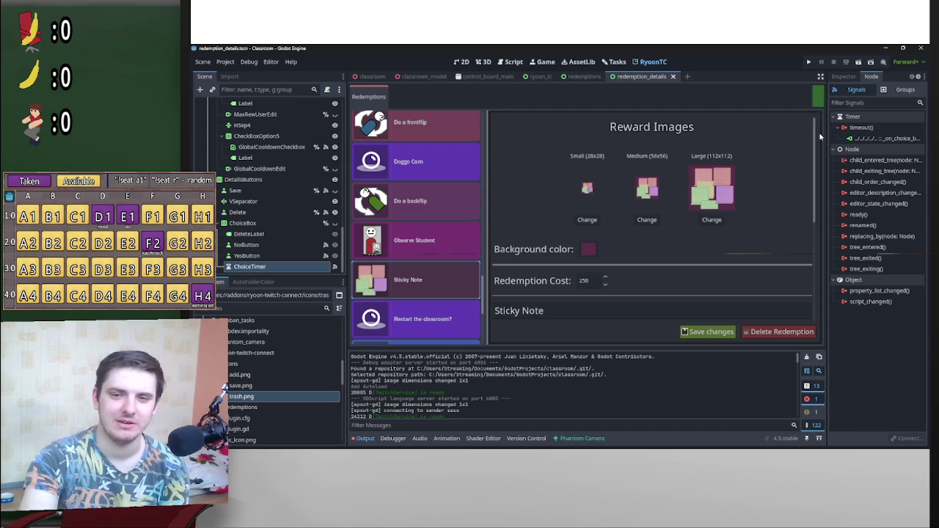
key(ctrl+Tab)
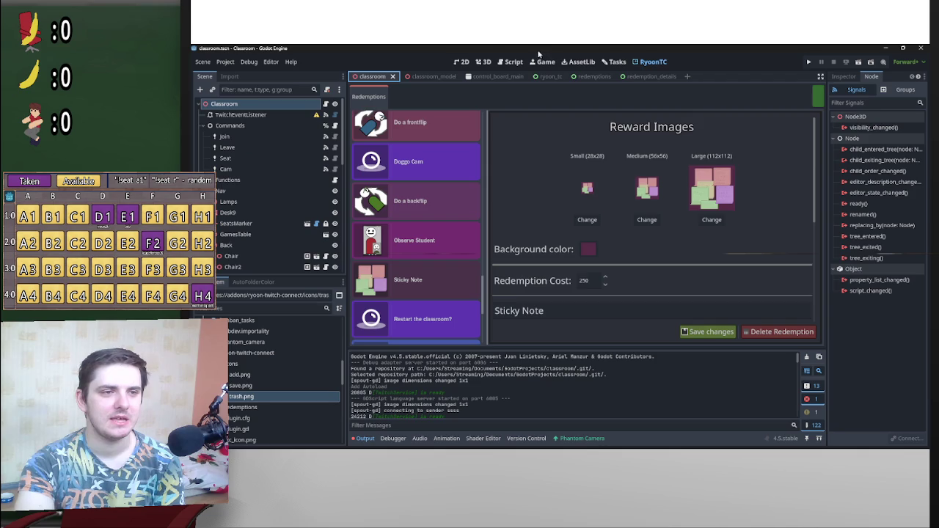
click(512, 62)
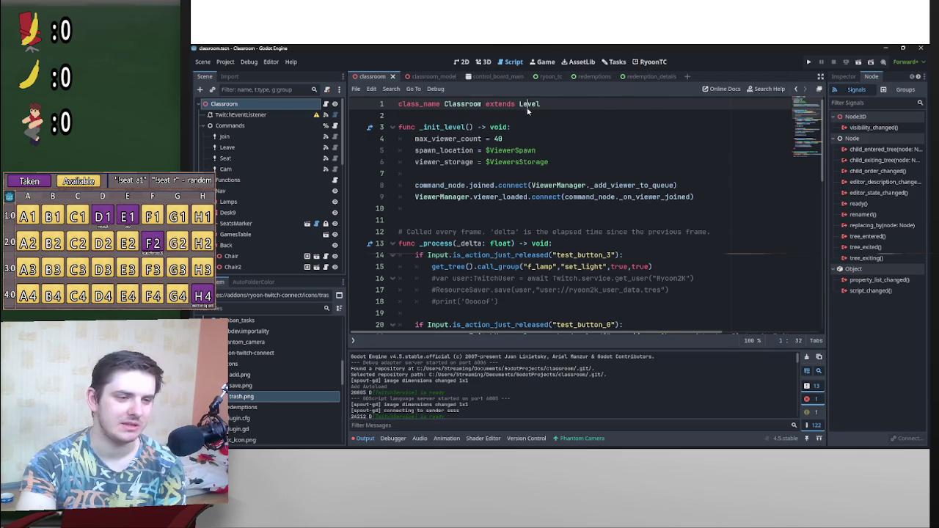
mouse_move(824, 174)
mouse_down()
mouse_move(824, 212)
mouse_move(824, 170)
mouse_up()
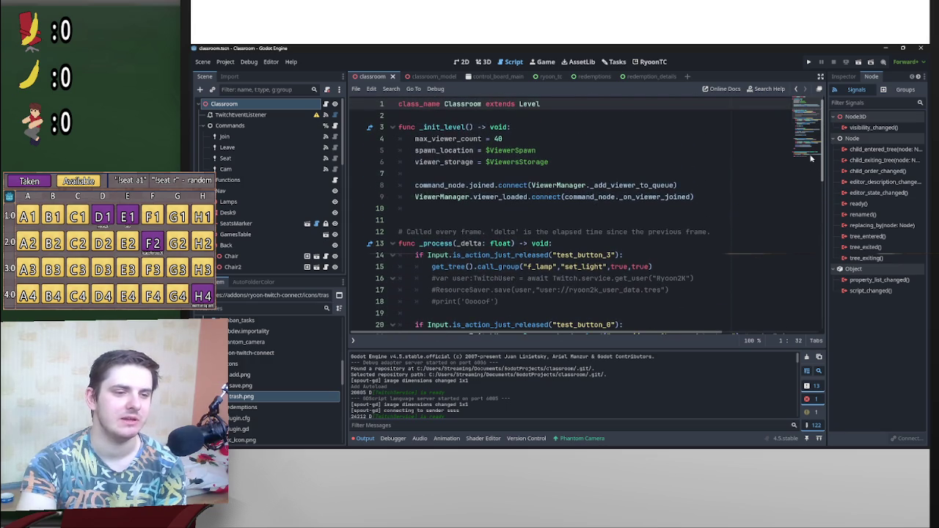
click(475, 61)
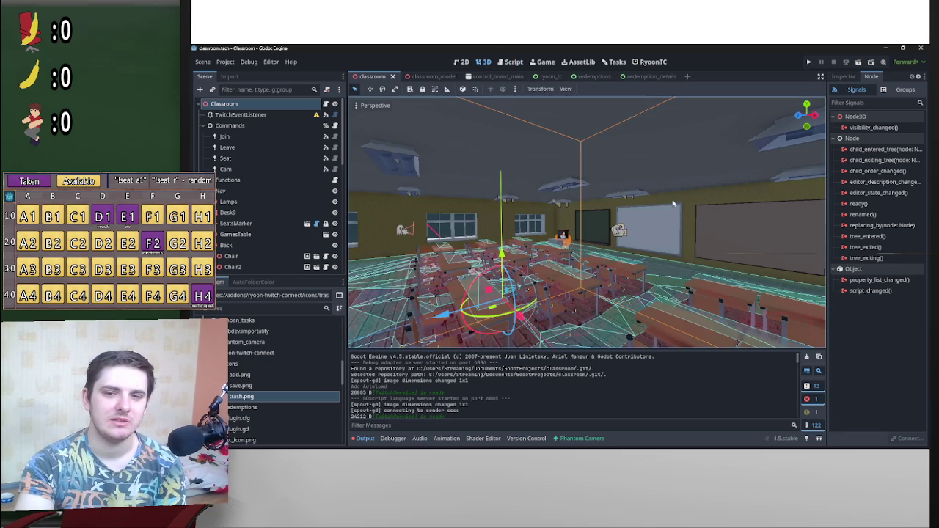
Fly the 3D view around the classroom, across the desks toward the back and blackboard walls.
drag(708, 192, 561, 253)
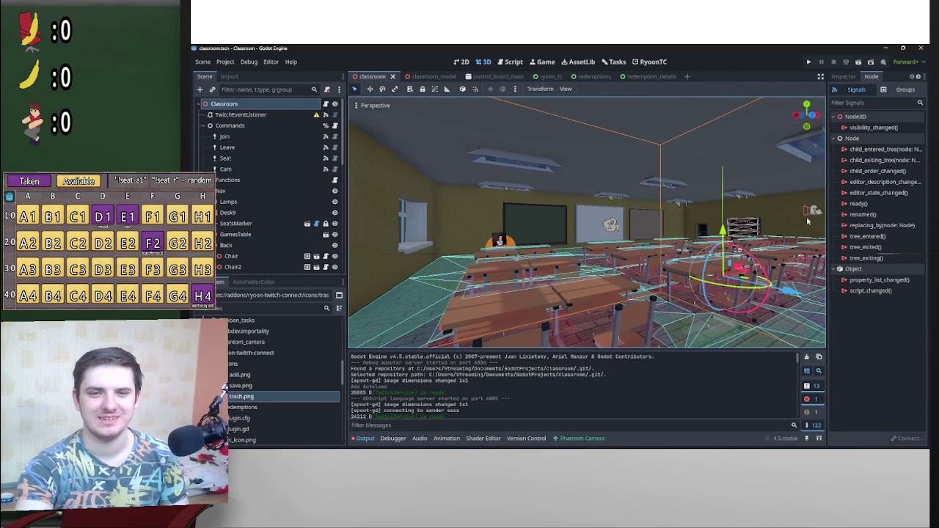
mouse_move(595, 216)
mouse_down()
mouse_move(561, 254)
mouse_move(606, 207)
mouse_up()
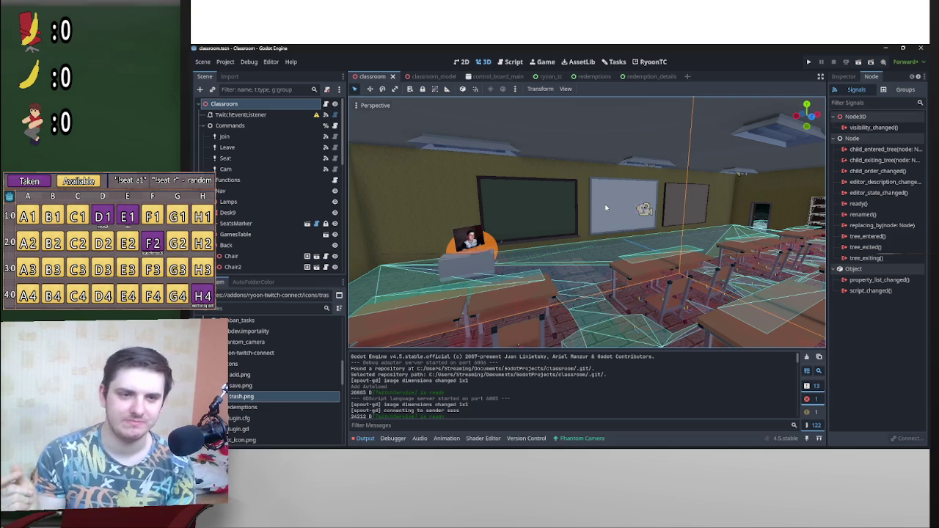
mouse_move(606, 207)
mouse_down()
mouse_move(555, 255)
mouse_move(611, 208)
mouse_up()
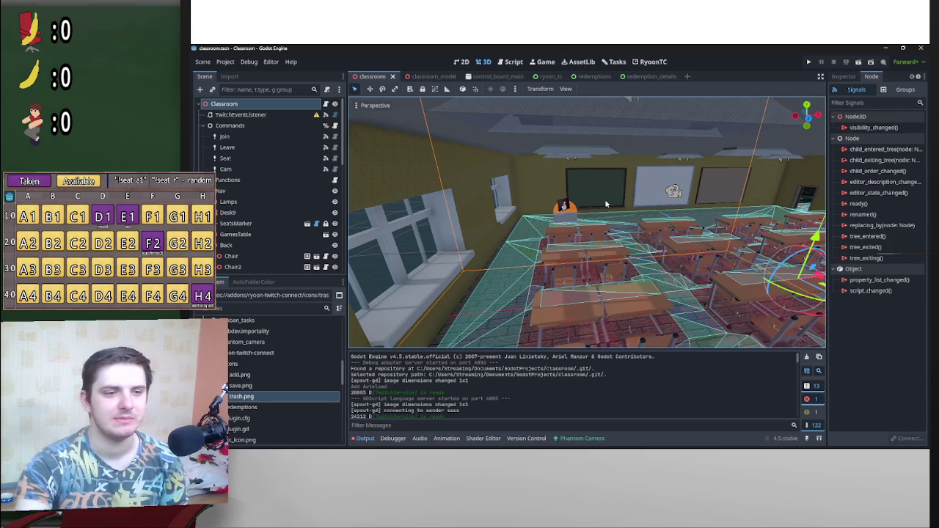
key(s)
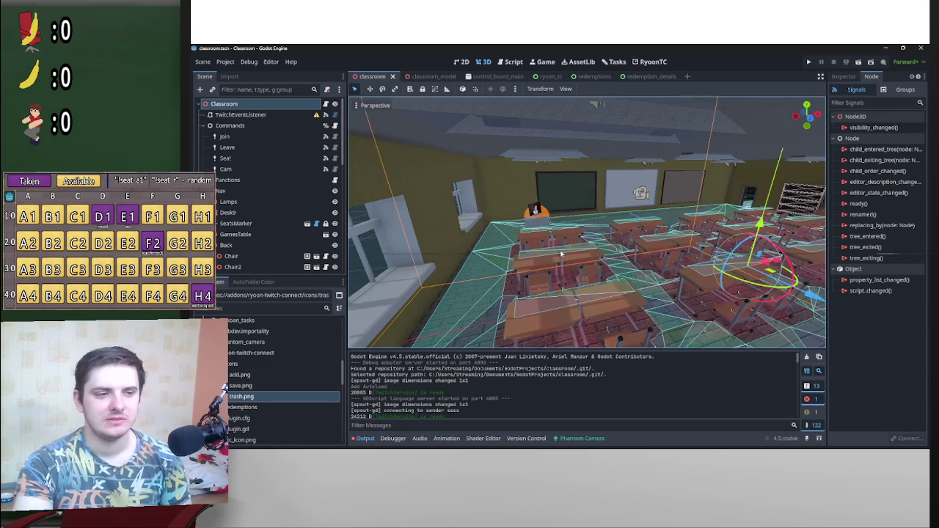
key(w)
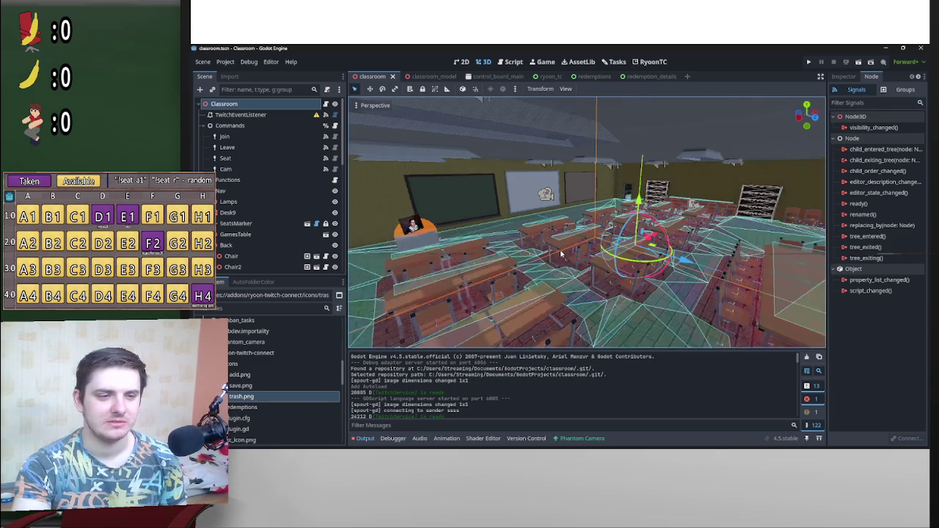
Swing the view around the side-wall whiteboard, then return to the redemption_details scene.
drag(560, 255, 454, 182)
mouse_move(615, 249)
mouse_down()
mouse_move(562, 252)
mouse_move(593, 243)
mouse_move(561, 254)
mouse_up()
scroll(561, 255, down, 5)
scroll(559, 255, up, 5)
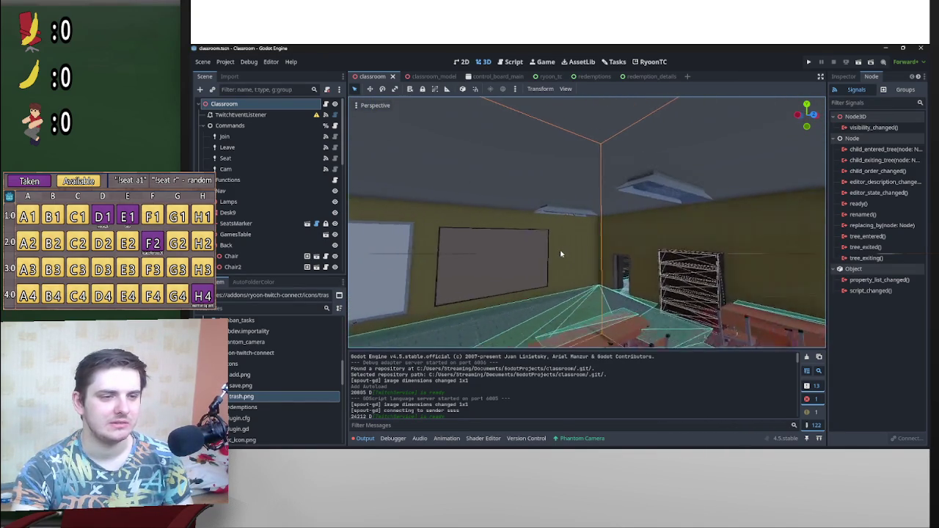
click(638, 76)
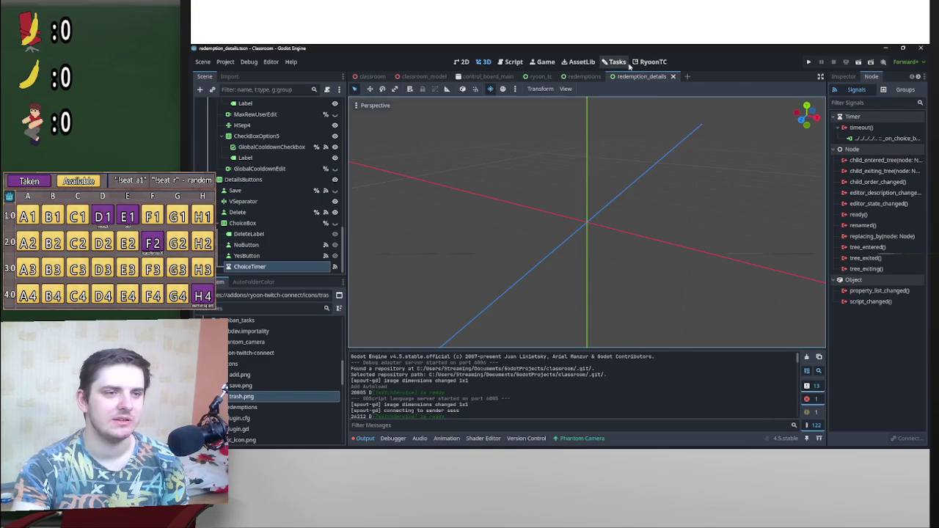
Open the RyoonTC redemptions editor and scroll through its Redemptions list preview.
click(653, 62)
scroll(460, 237, down, 4)
scroll(459, 242, up, 4)
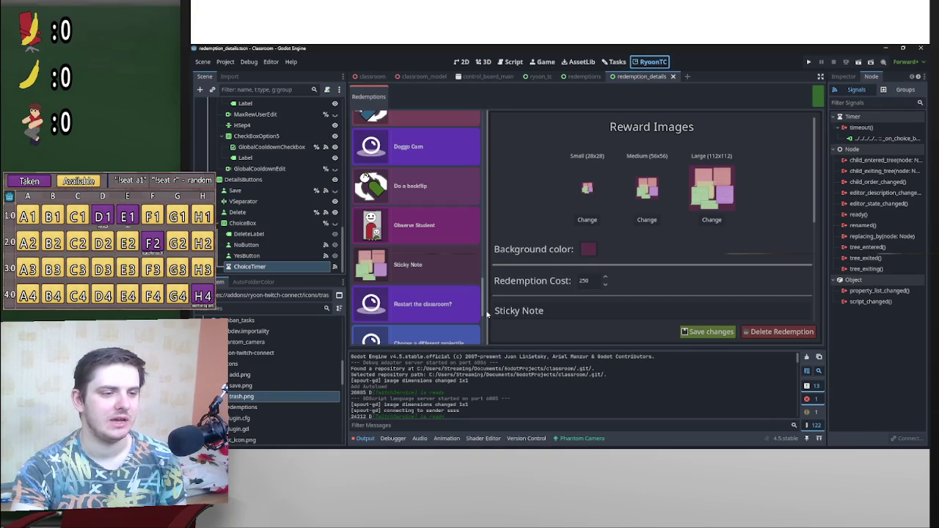
scroll(367, 203, down, 5)
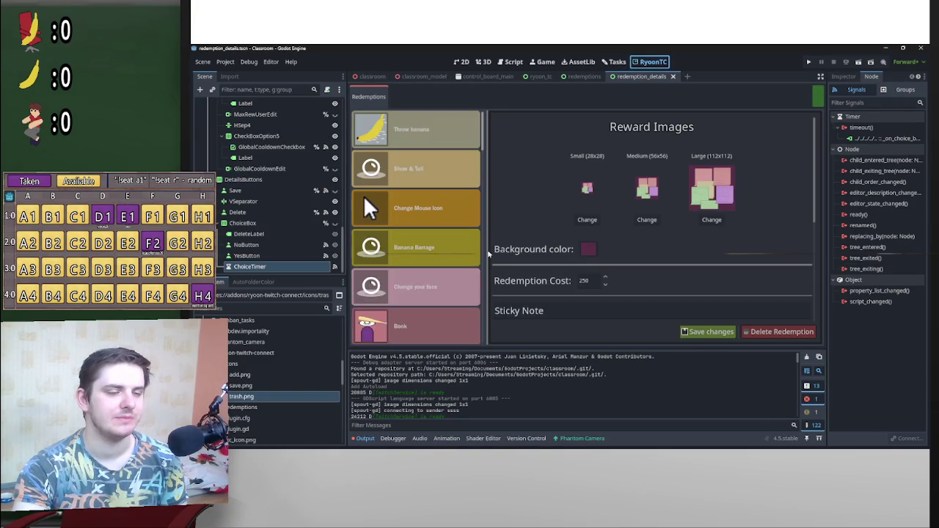
scroll(482, 303, up, 5)
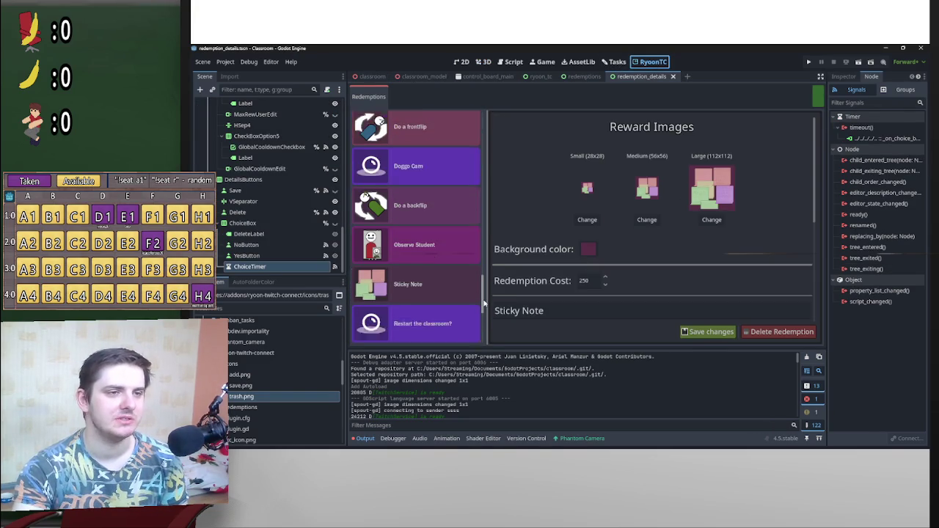
scroll(483, 303, up, 1)
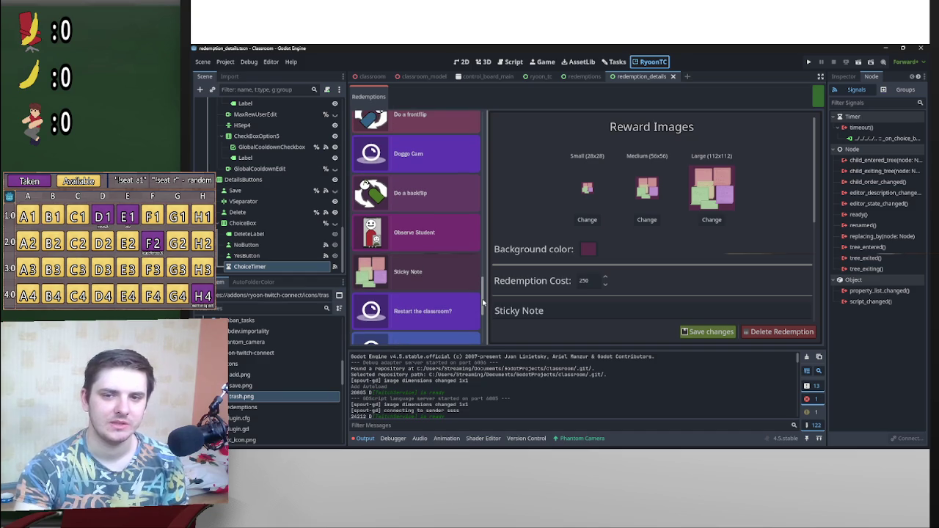
mouse_move(483, 303)
mouse_down()
mouse_move(483, 336)
mouse_move(484, 154)
mouse_move(473, 236)
mouse_move(483, 158)
mouse_move(478, 170)
mouse_up()
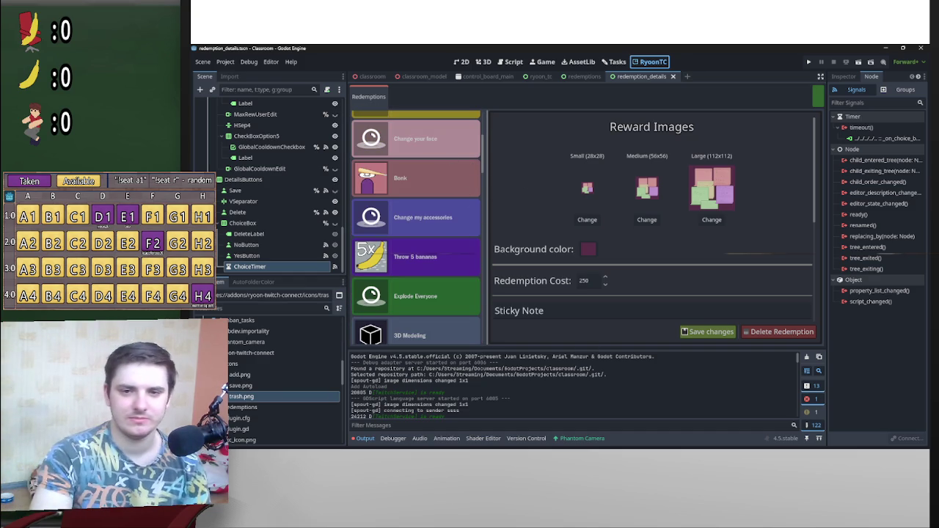
mouse_move(635, 445)
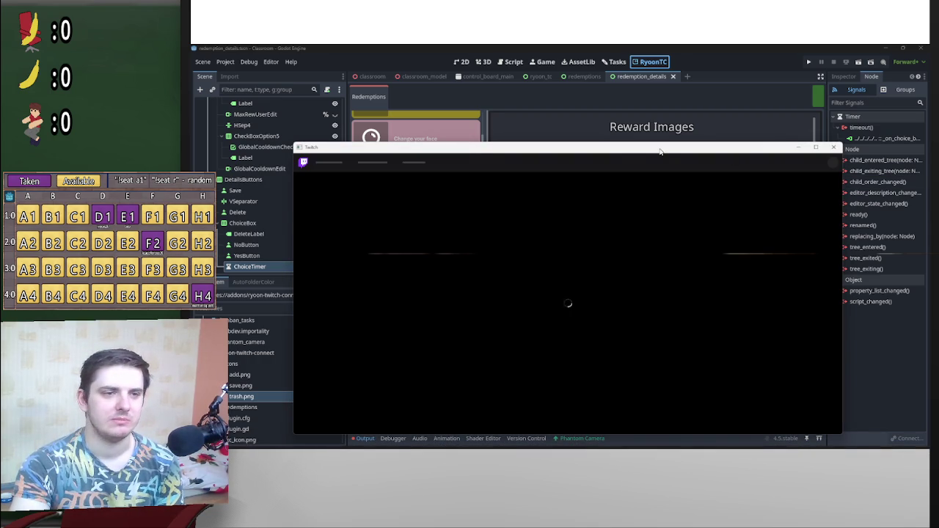
Move the Twitch window up-left and toggle the clip between pause and play.
drag(660, 151, 609, 101)
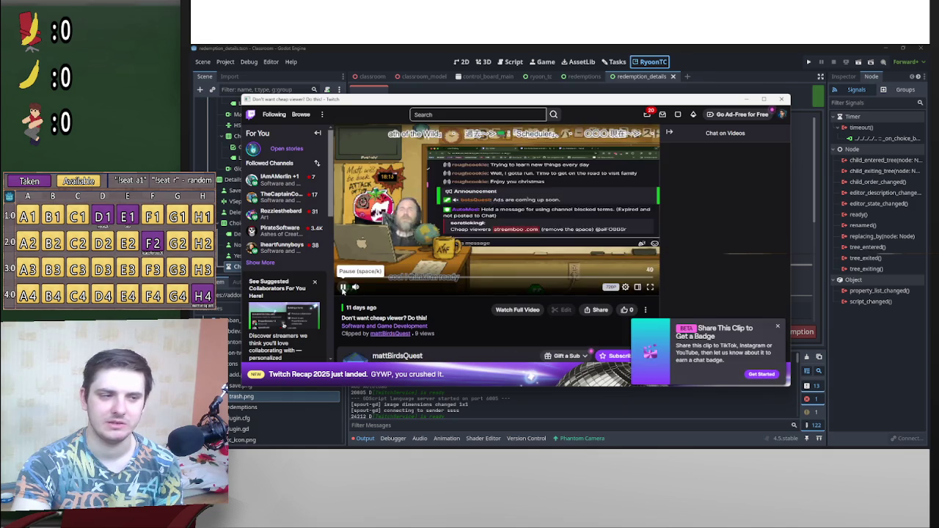
click(343, 288)
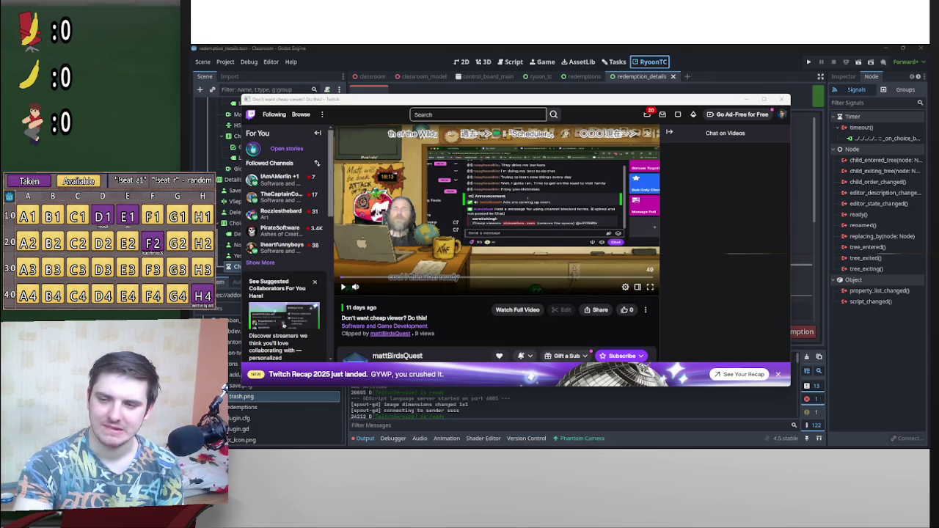
click(344, 288)
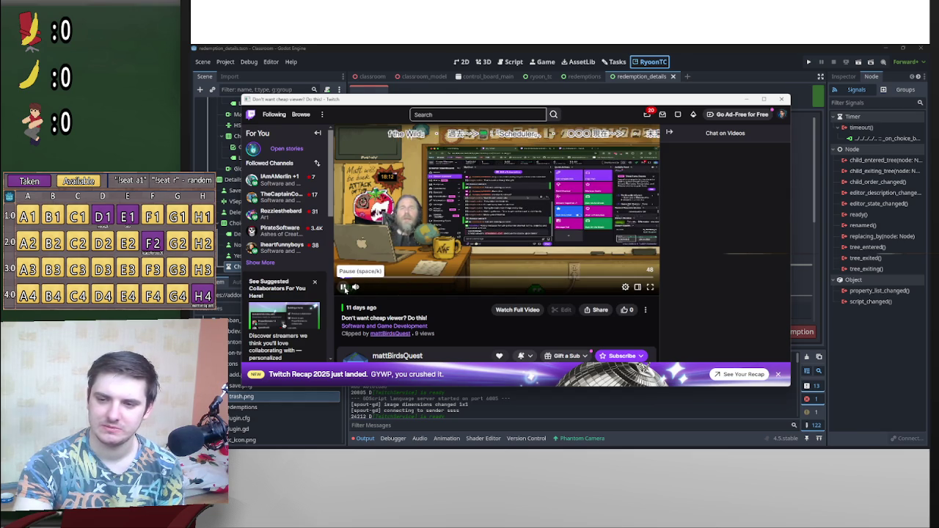
click(344, 288)
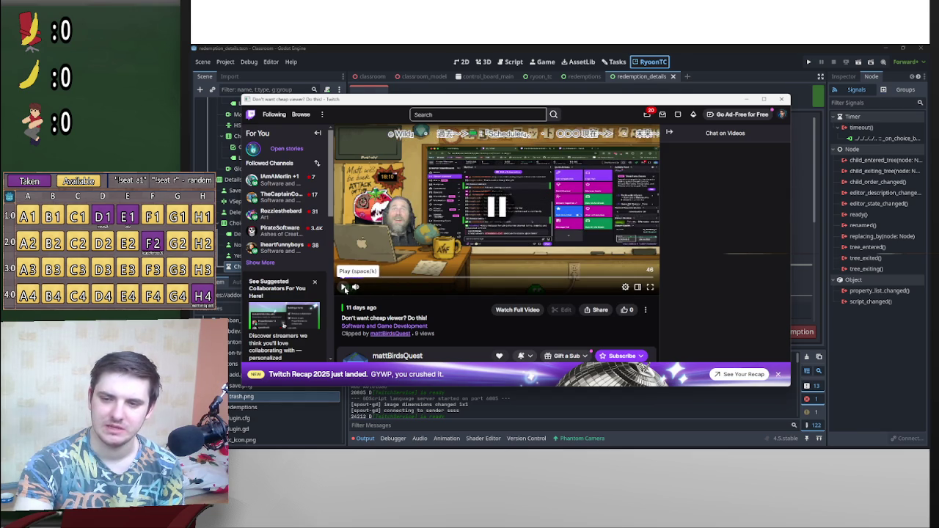
Close the Twitch window and bring the browser forward.
mouse_move(366, 287)
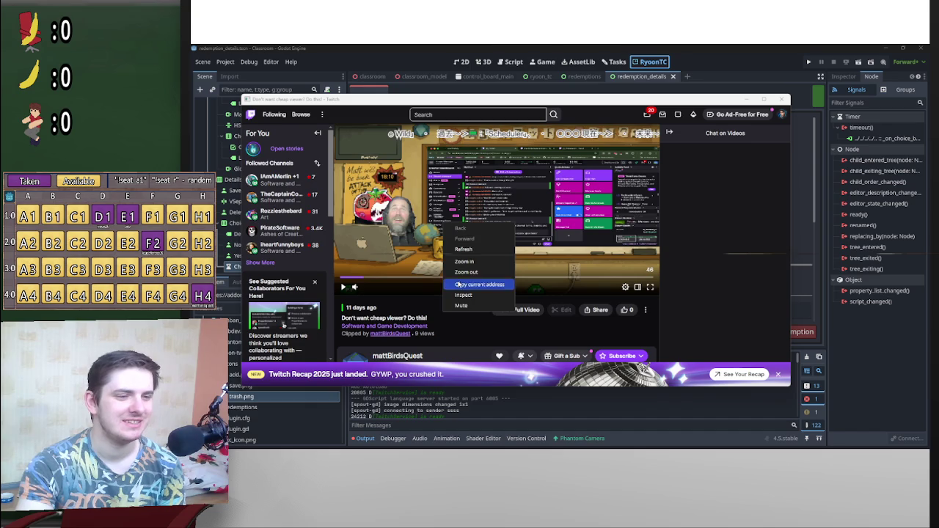
click(782, 98)
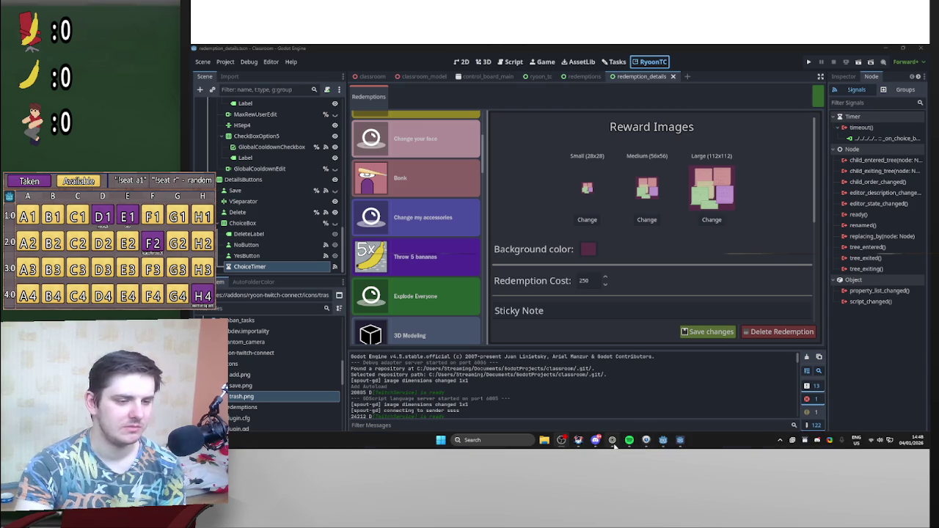
click(614, 445)
Paste and go to the copied clip address, then lower the clip volume to 39%.
right_click(862, 74)
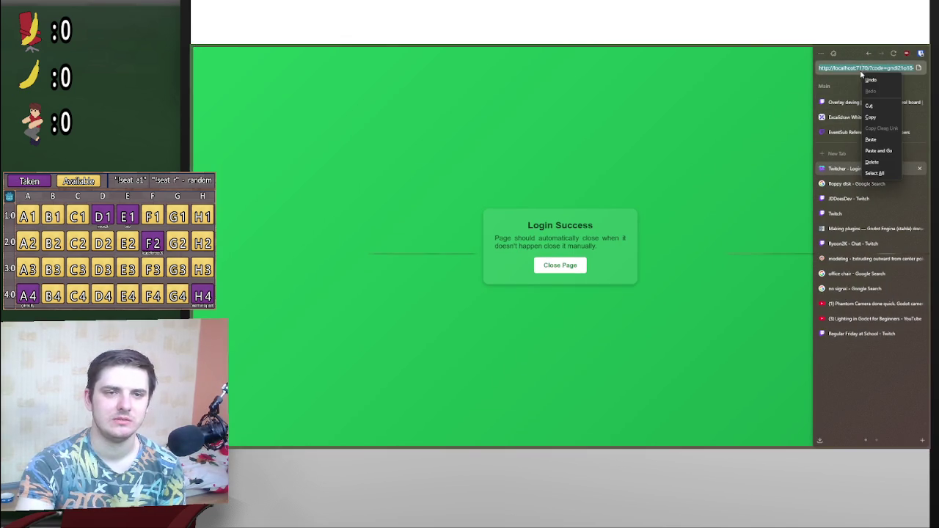
click(887, 154)
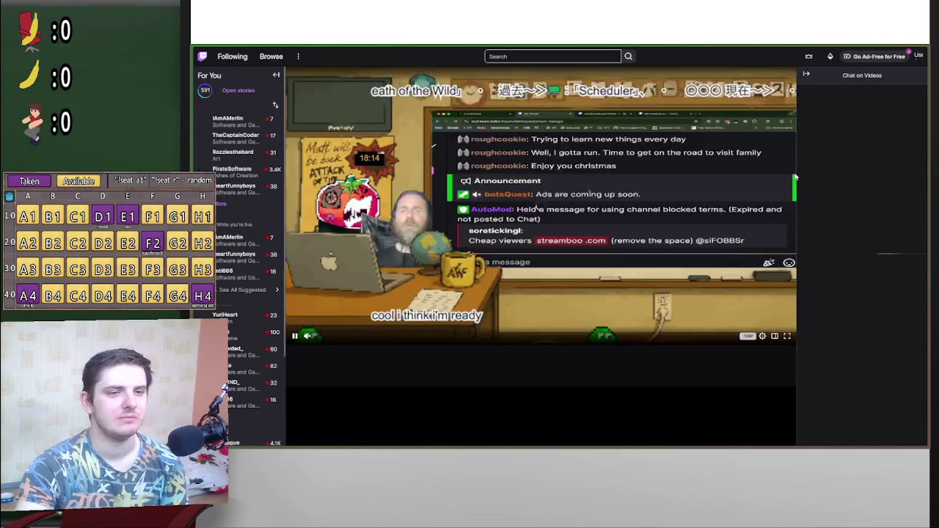
mouse_move(307, 336)
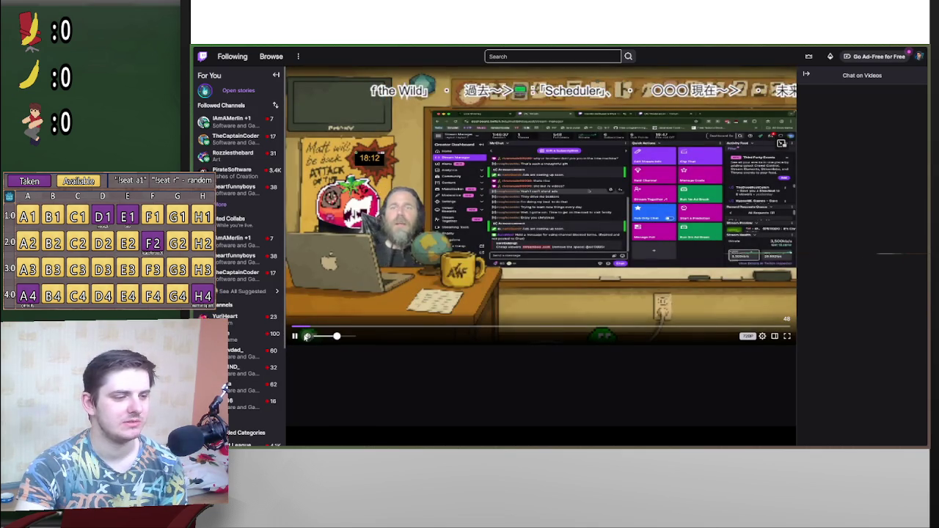
click(331, 336)
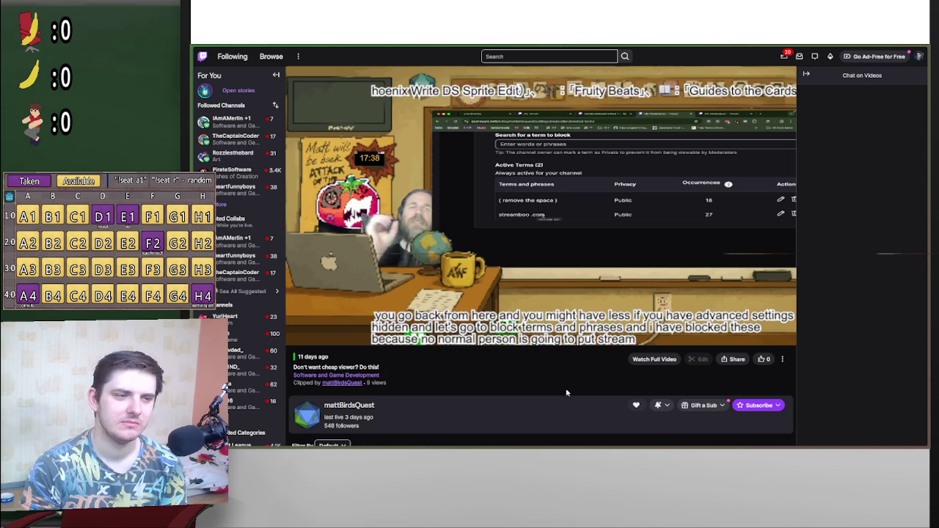
Press Ctrl+Shift+B, then pause the Twitch clip partway through.
key(ctrl+shift+b)
key(ctrl+shift+b)
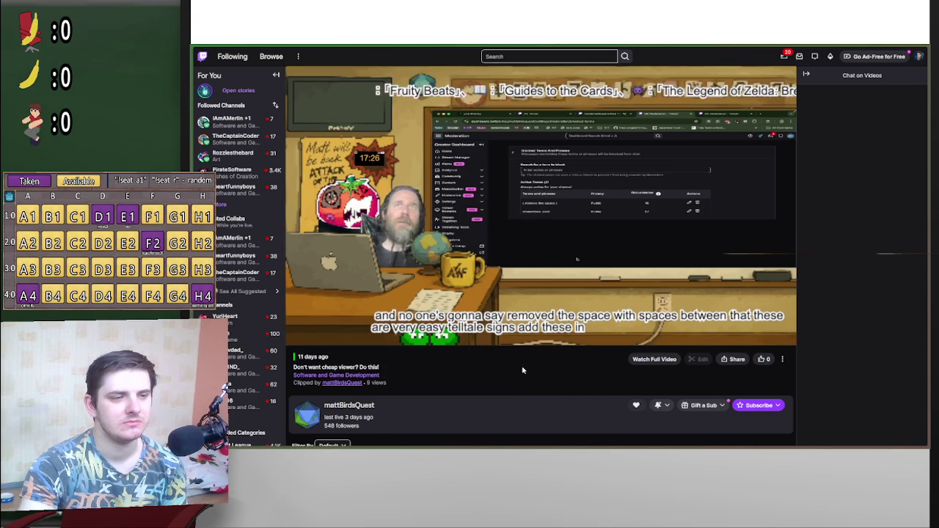
click(611, 206)
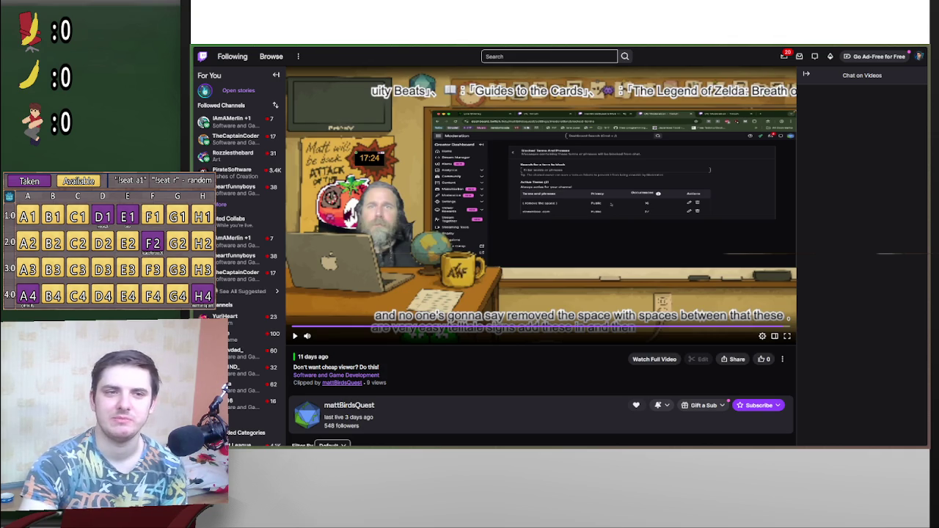
Reposition OBS, widen its Stream Information dock, then Alt+Tab back to the clip.
mouse_move(925, 242)
drag(817, 46, 570, 45)
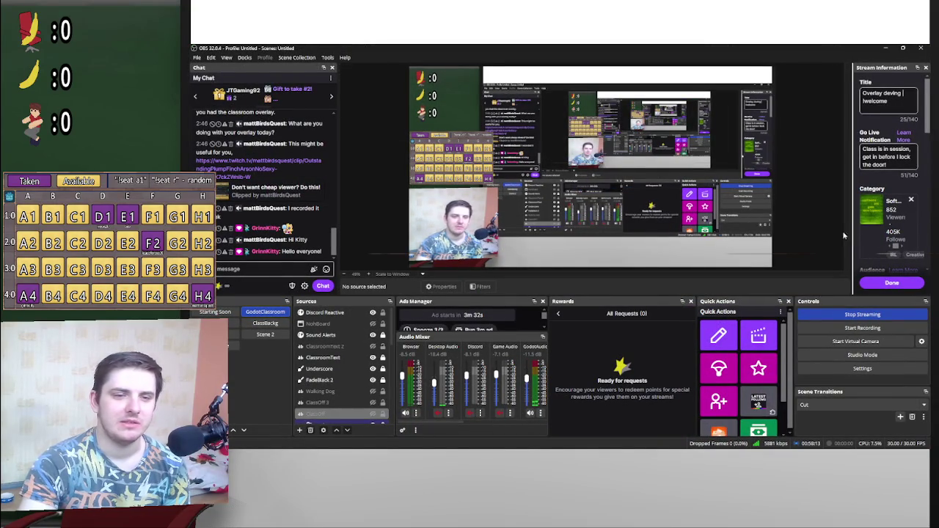
drag(852, 237, 799, 229)
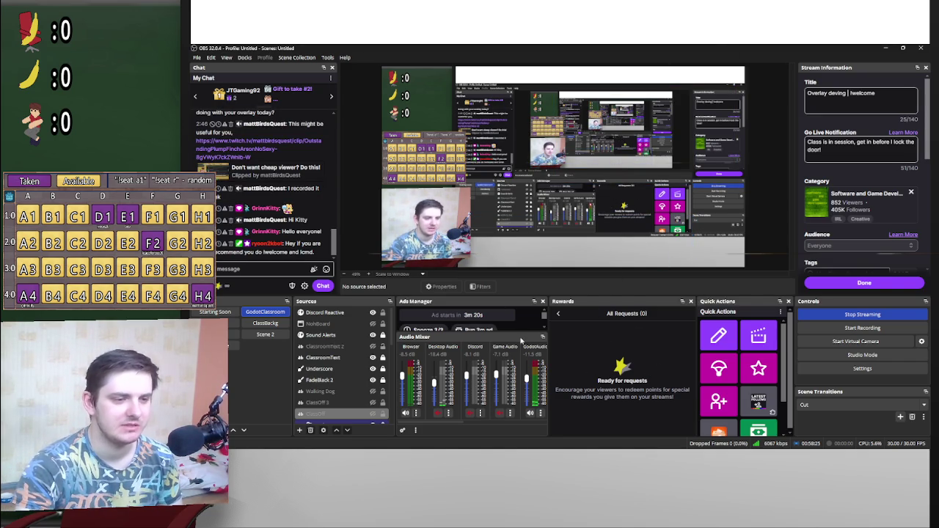
mouse_move(615, 449)
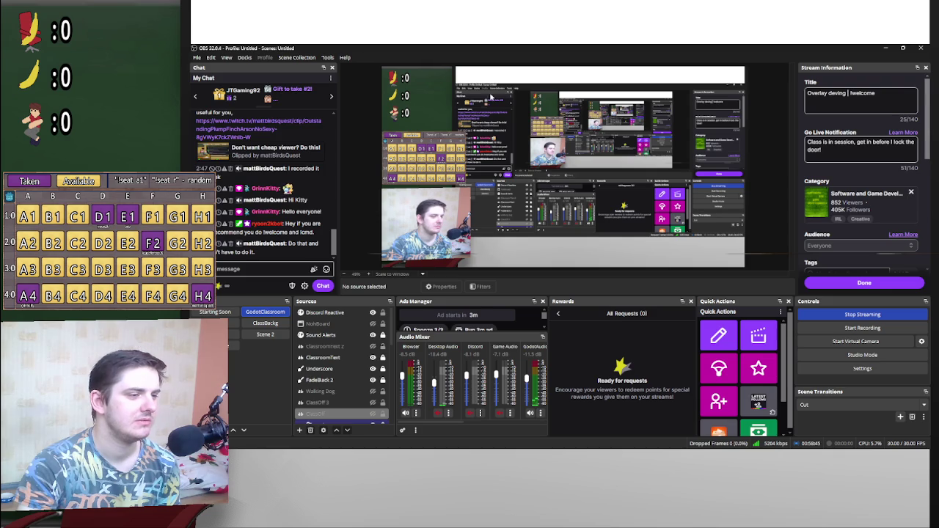
key(alt+Tab)
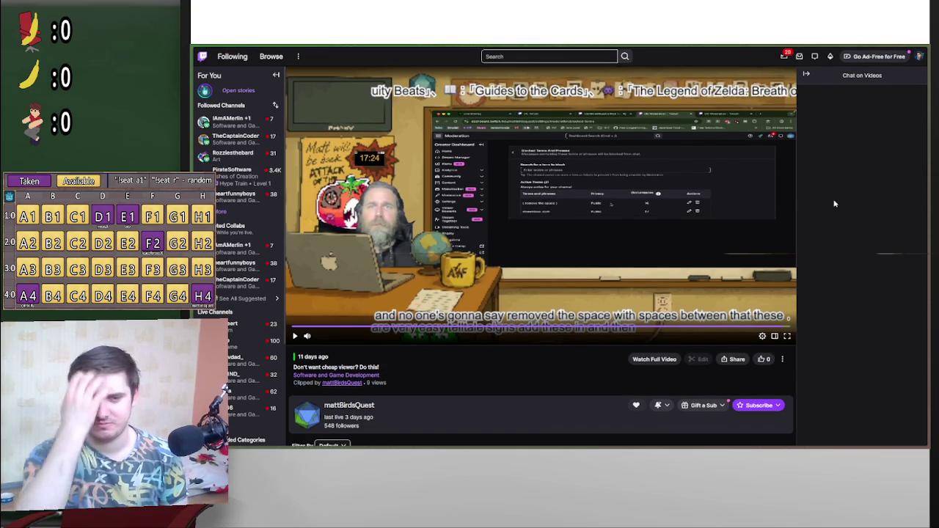
Like the clip, leave full screen, and minimise the browser to reveal Godot.
click(763, 360)
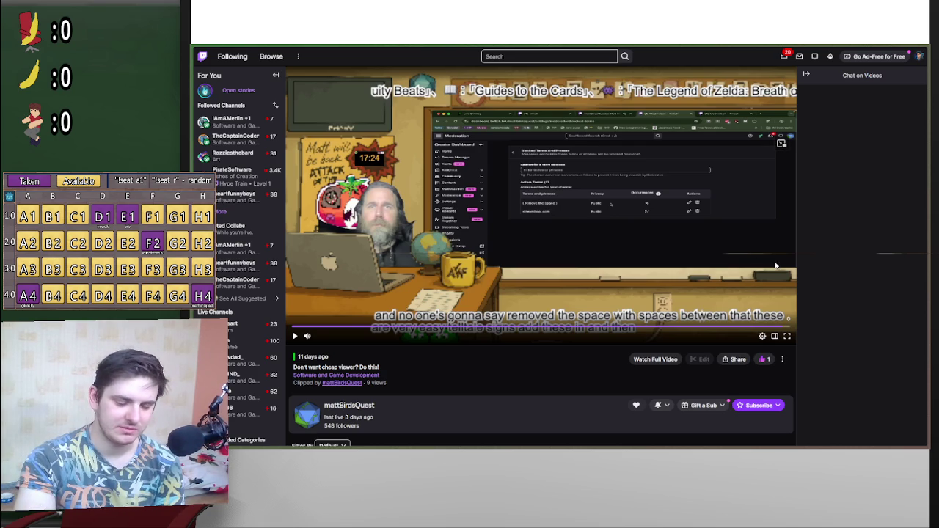
mouse_move(926, 264)
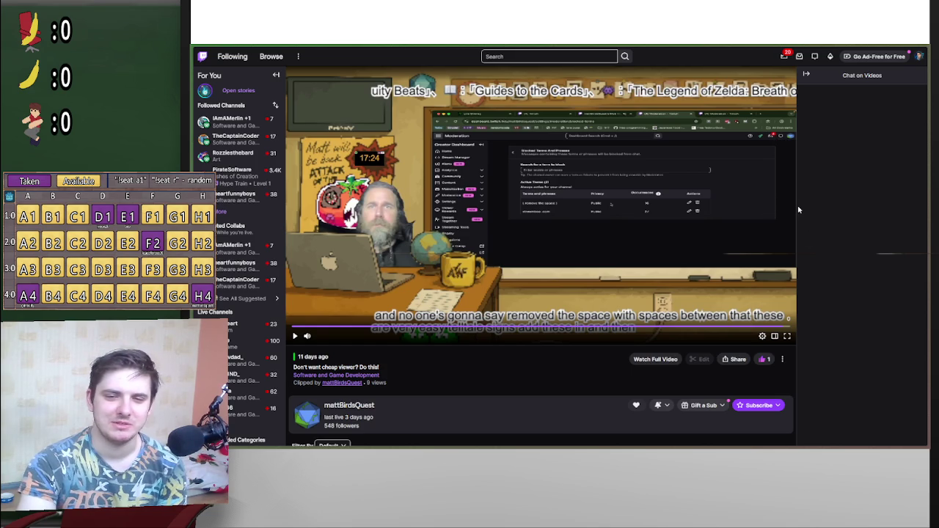
click(895, 52)
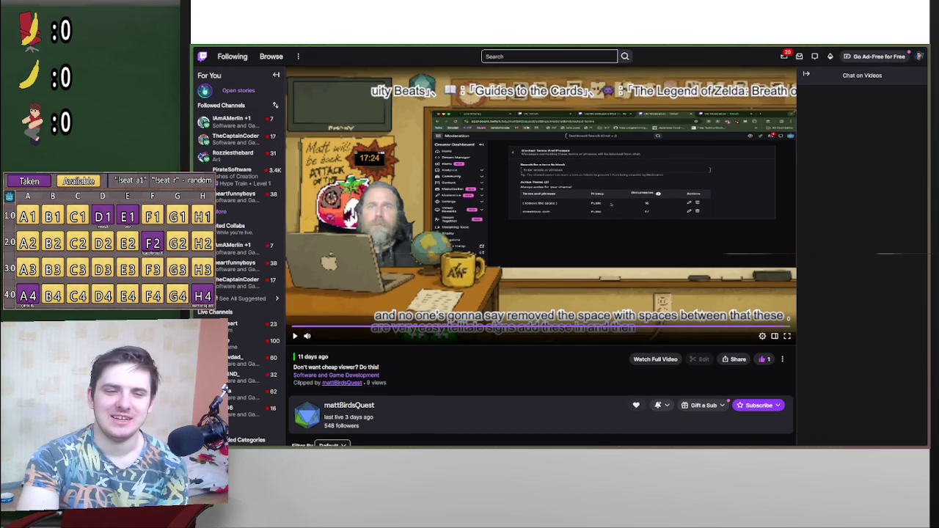
mouse_move(866, 49)
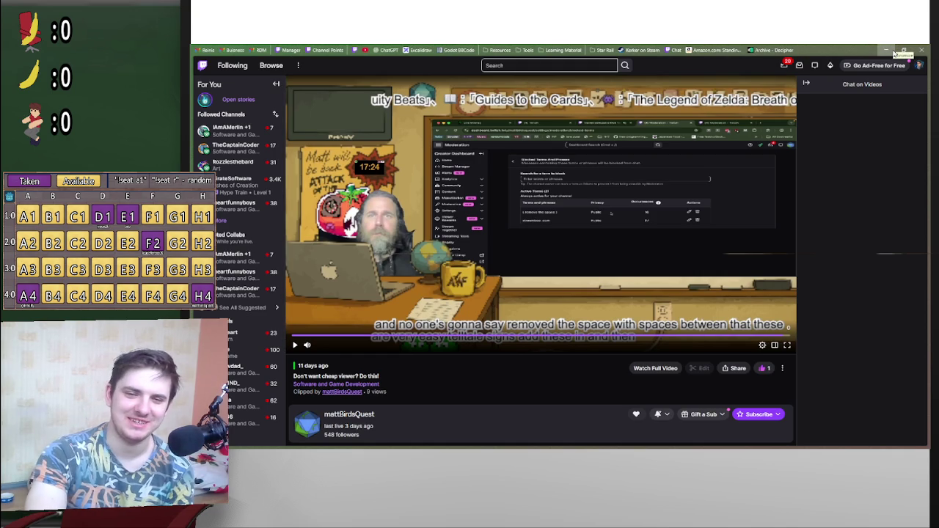
click(885, 50)
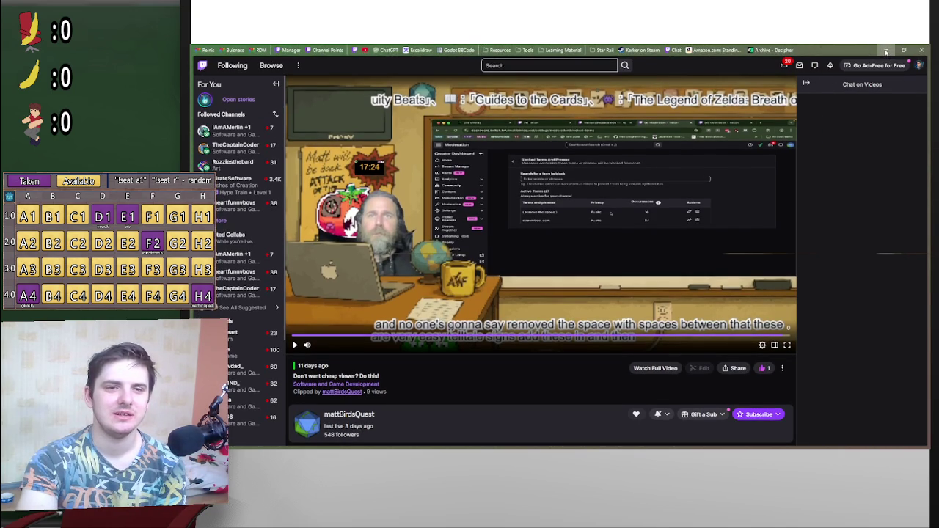
click(886, 51)
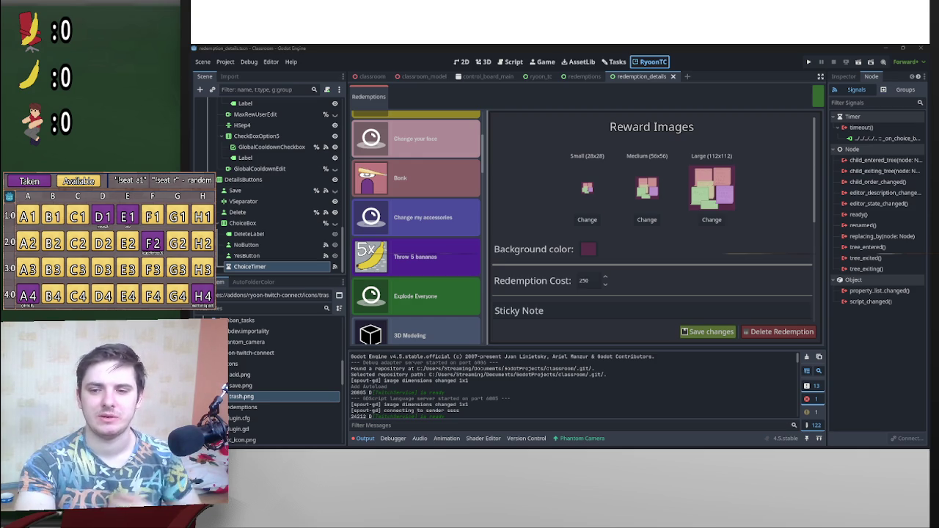
mouse_move(817, 203)
mouse_down()
mouse_move(812, 302)
mouse_move(799, 188)
mouse_move(809, 134)
mouse_up()
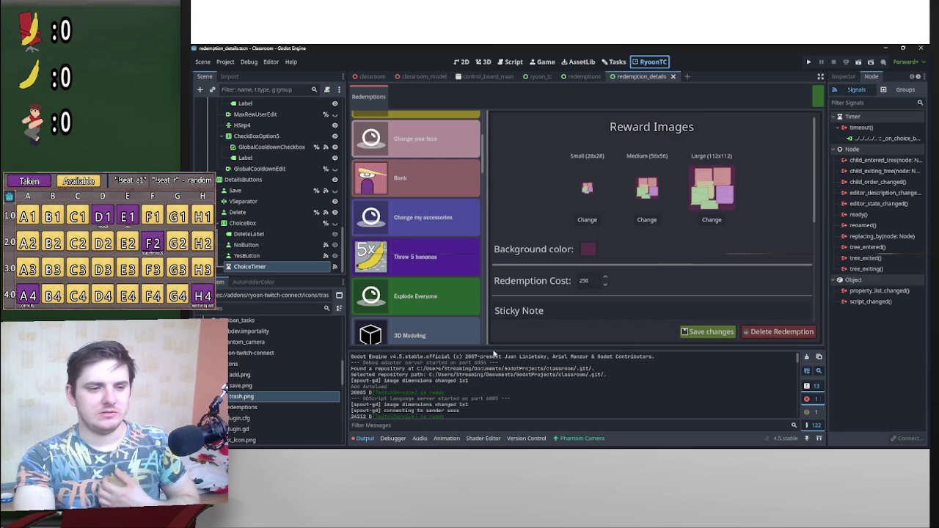
click(703, 334)
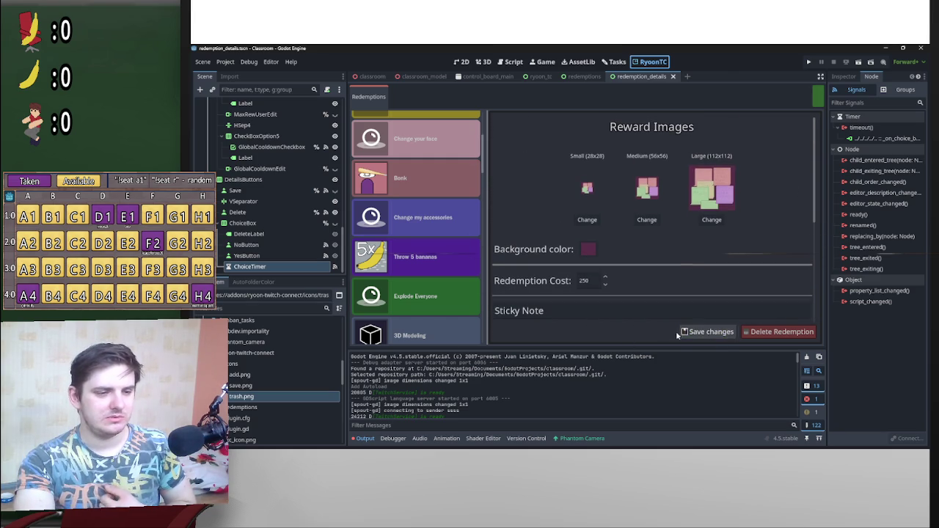
scroll(683, 256, down, 5)
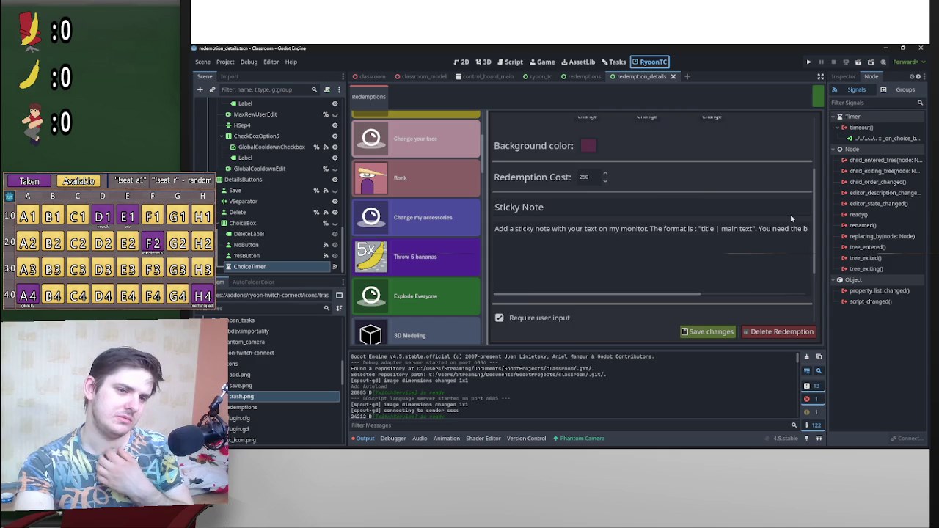
scroll(440, 286, down, 5)
scroll(448, 282, up, 4)
scroll(455, 285, down, 5)
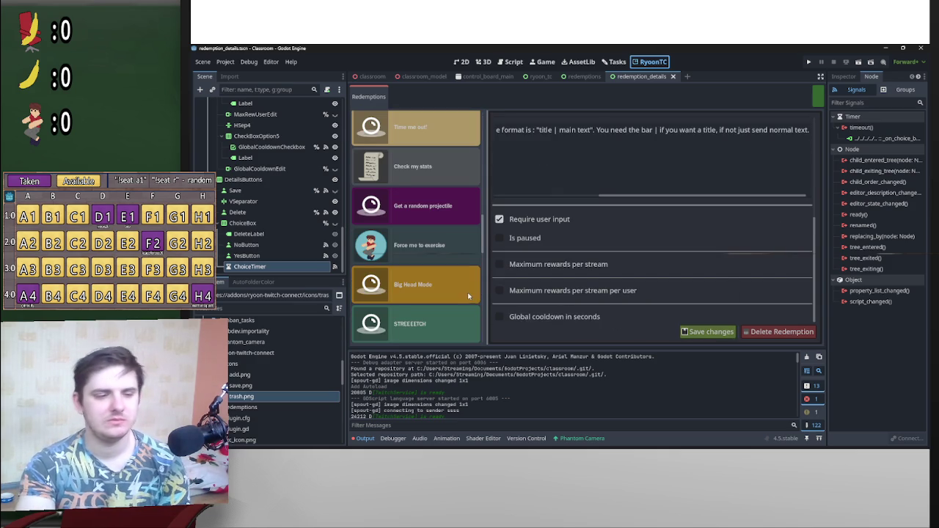
scroll(471, 297, down, 1)
scroll(488, 229, up, 10)
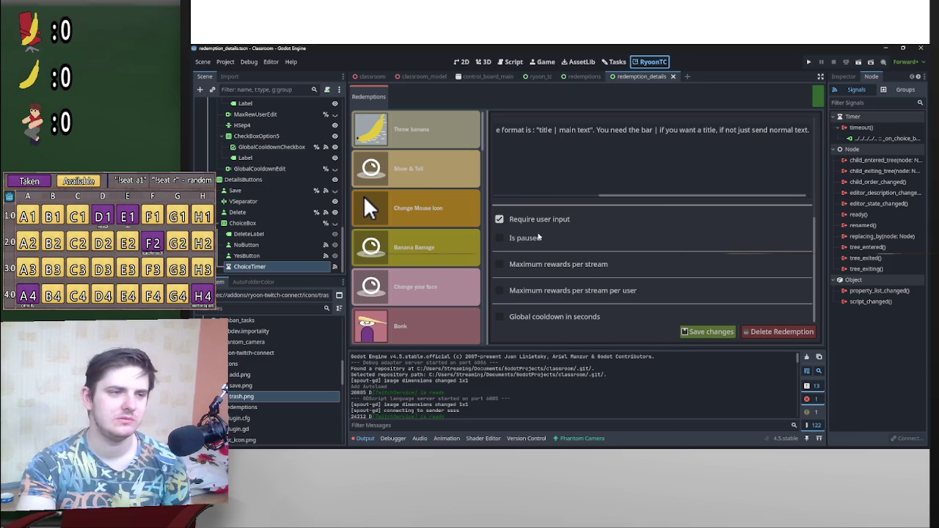
scroll(464, 233, down, 5)
scroll(466, 233, down, 5)
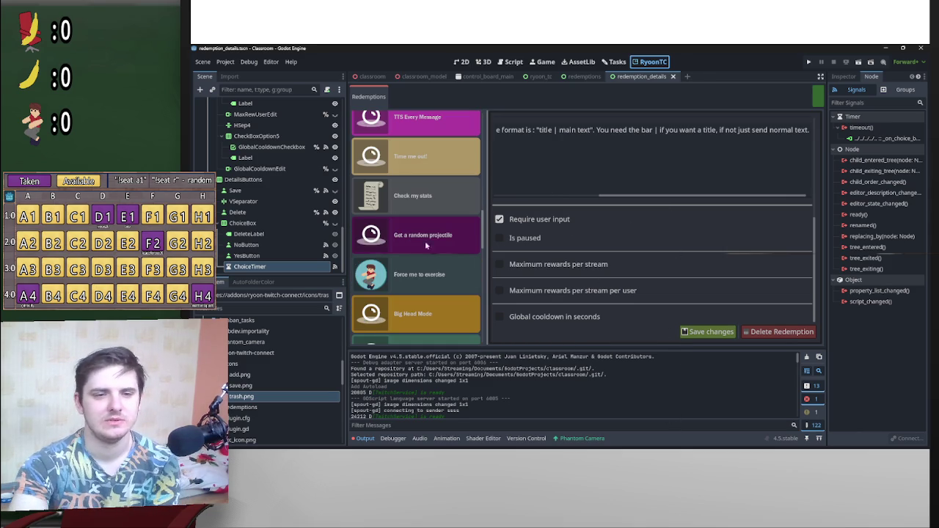
scroll(467, 227, down, 5)
scroll(482, 297, up, 15)
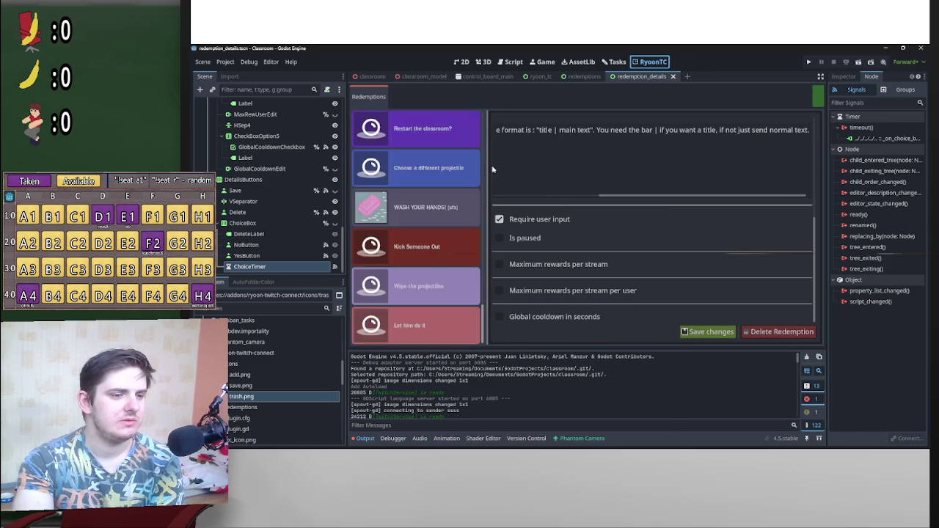
scroll(482, 219, down, 15)
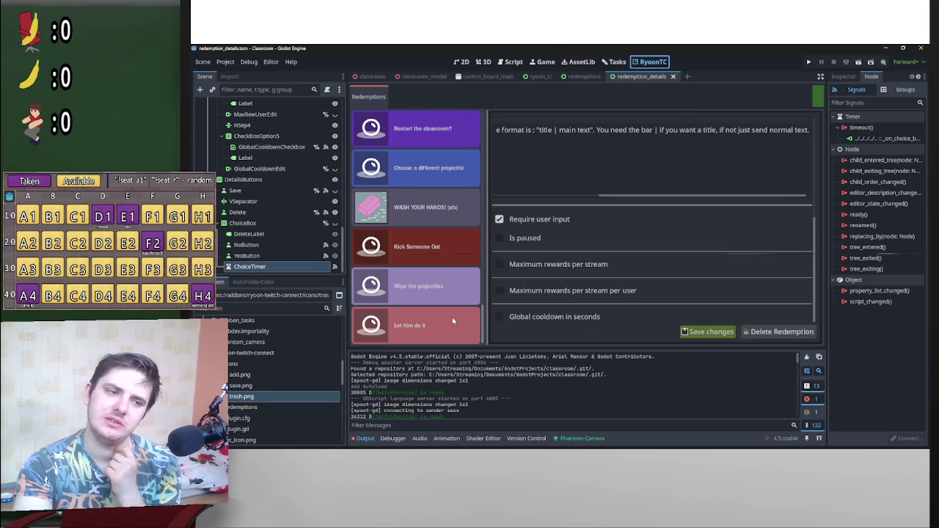
Show the redemption_details scene in the 2D editor and scroll up to the top.
click(461, 62)
scroll(552, 277, down, 3)
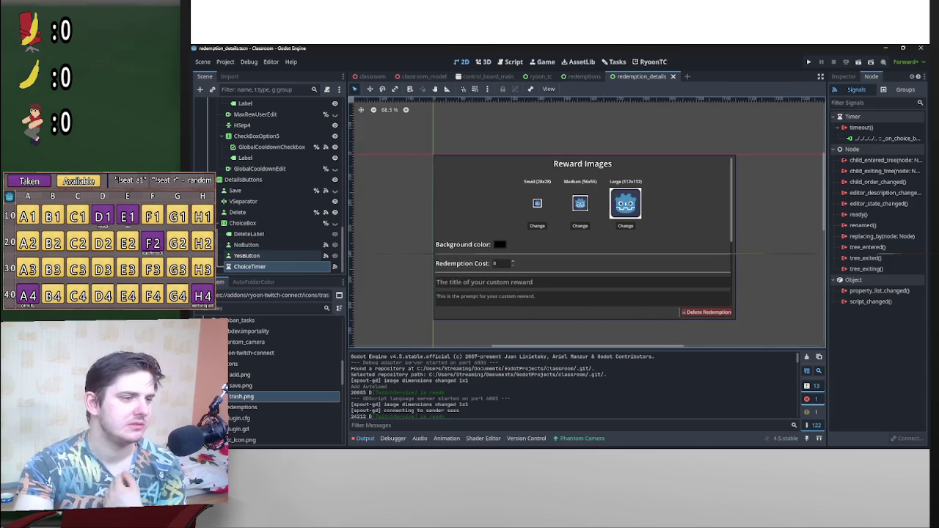
scroll(247, 186, up, 4)
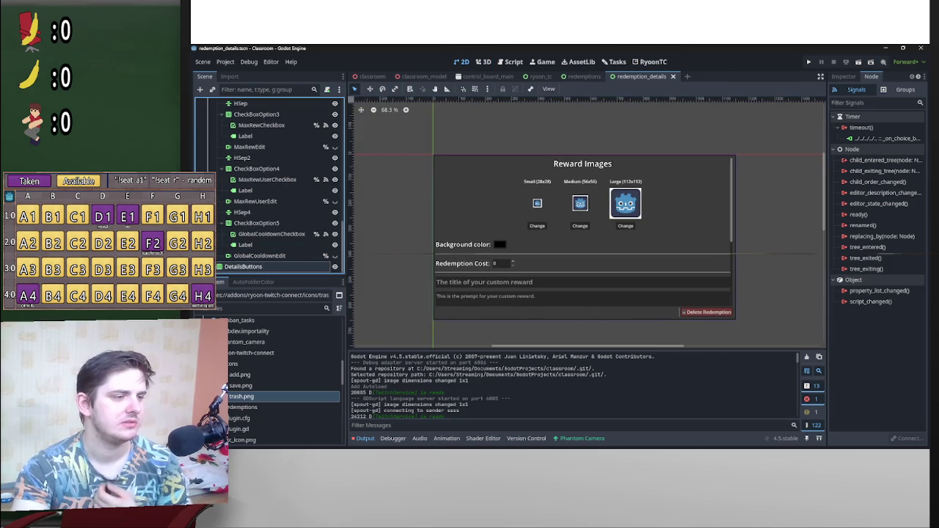
scroll(226, 260, up, 5)
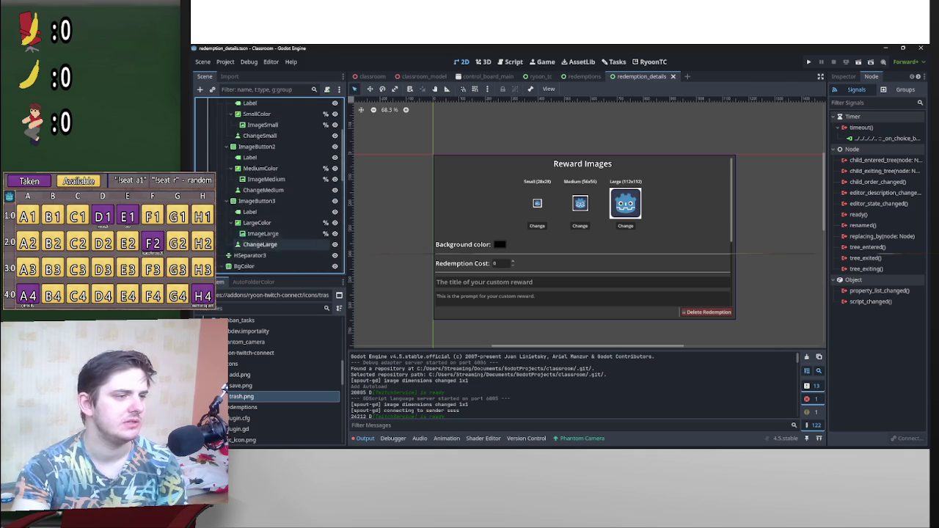
right_click(258, 138)
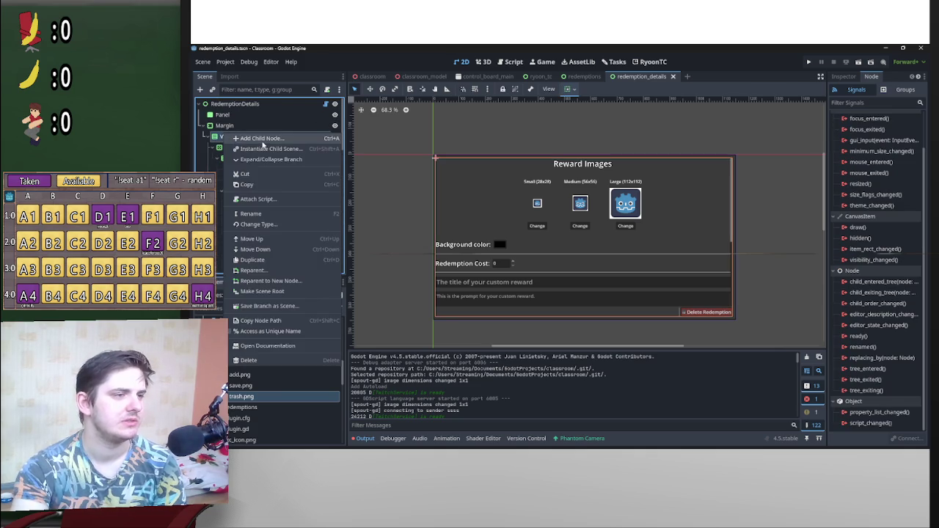
Add an HSeparator child to VBox and move it just above DetailsButtons.
click(262, 146)
text(sep)
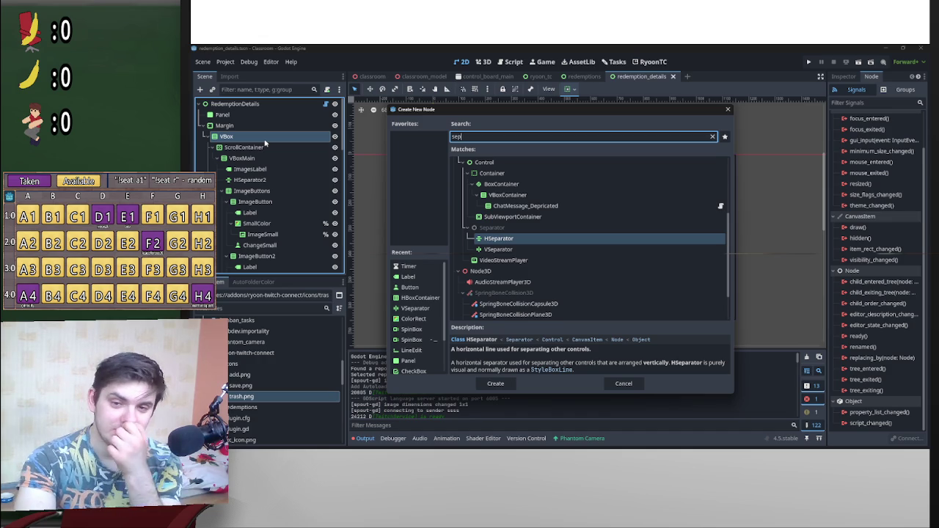
double_click(518, 237)
drag(249, 257, 250, 253)
Select PromptEdit, save the scene with Ctrl+S, and clear the selection.
scroll(559, 286, up, 4)
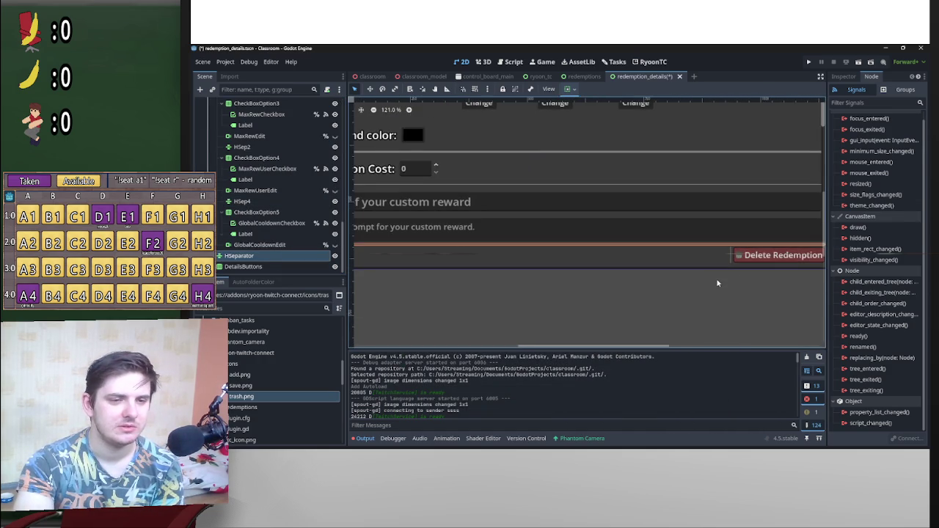
scroll(717, 283, up, 3)
click(675, 230)
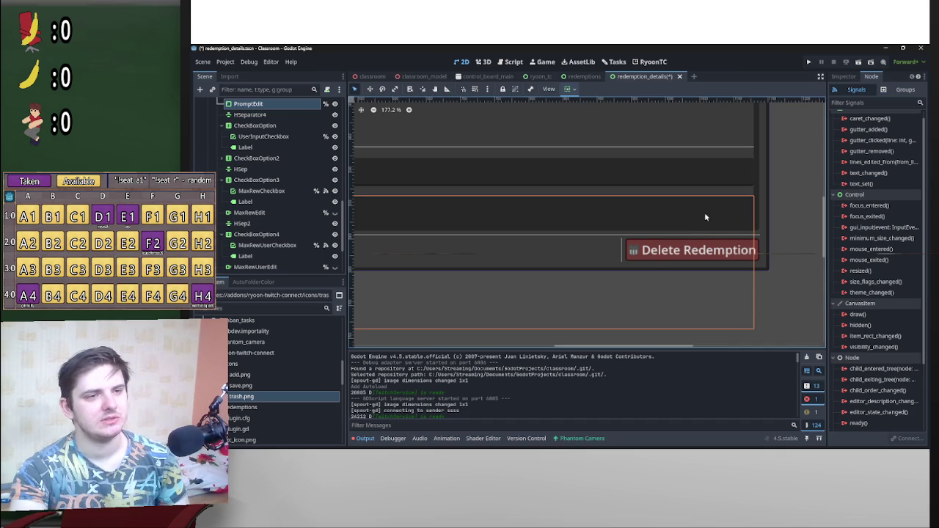
key(ctrl+s)
scroll(666, 267, down, 5)
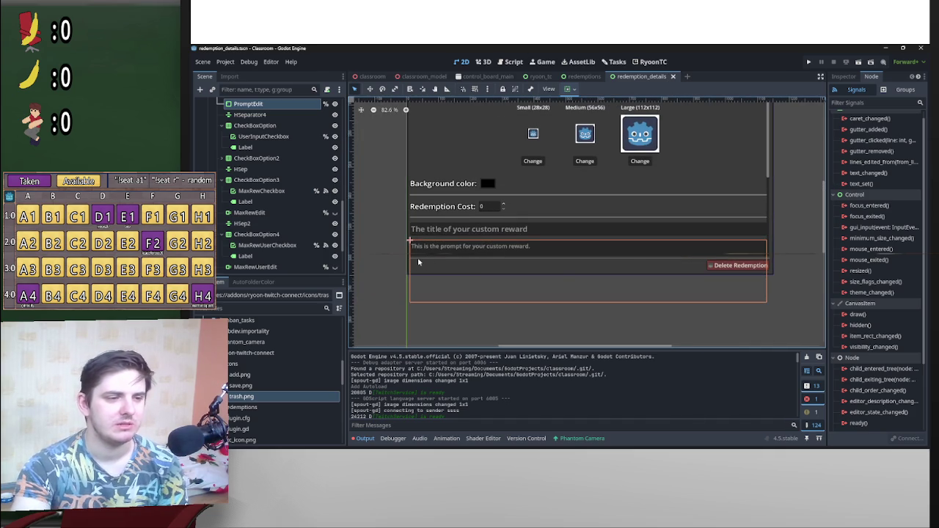
click(797, 220)
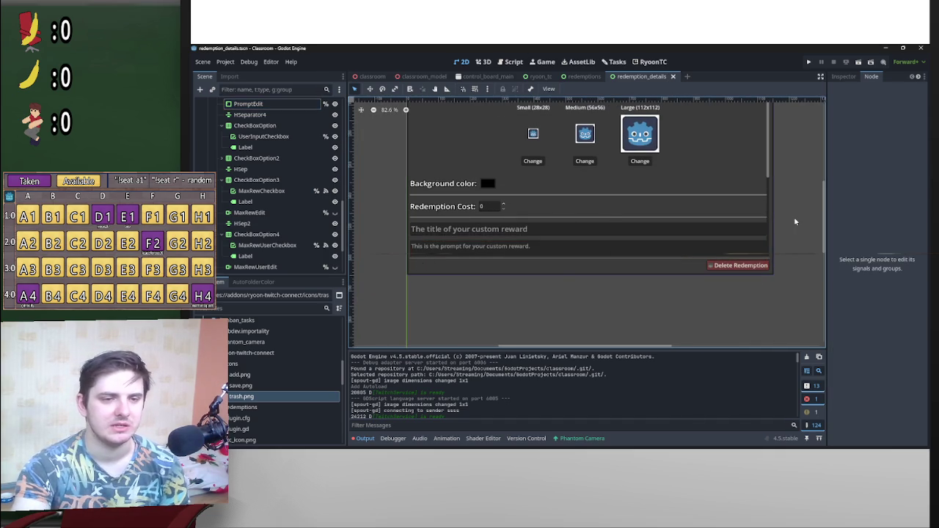
Scroll the redemption_details scene, then cycle through the Alt+Tab window switcher.
scroll(736, 237, down, 2)
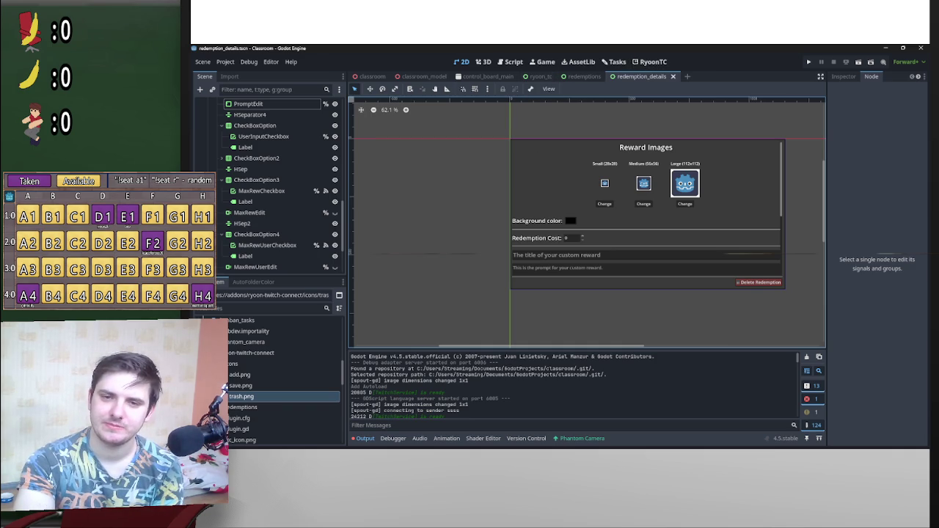
key(alt+Tab)
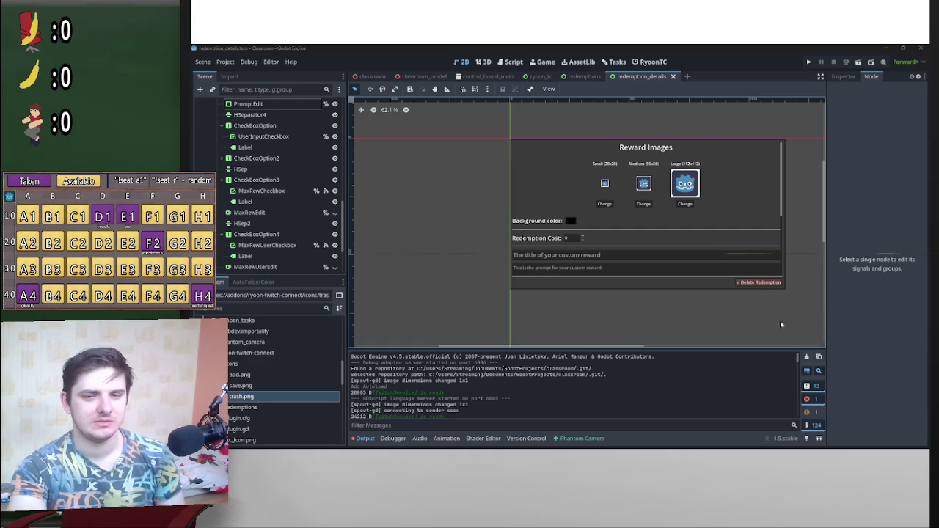
key(alt+Tab)
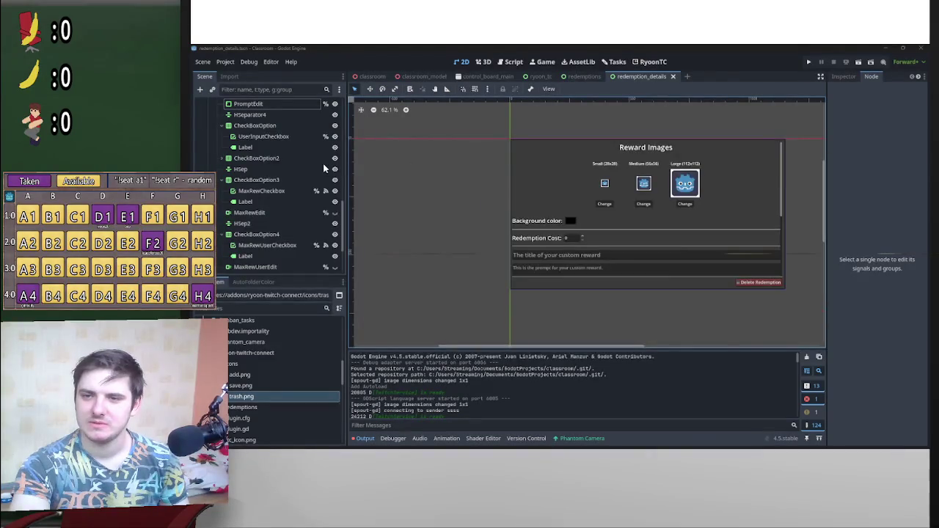
key(alt+Tab)
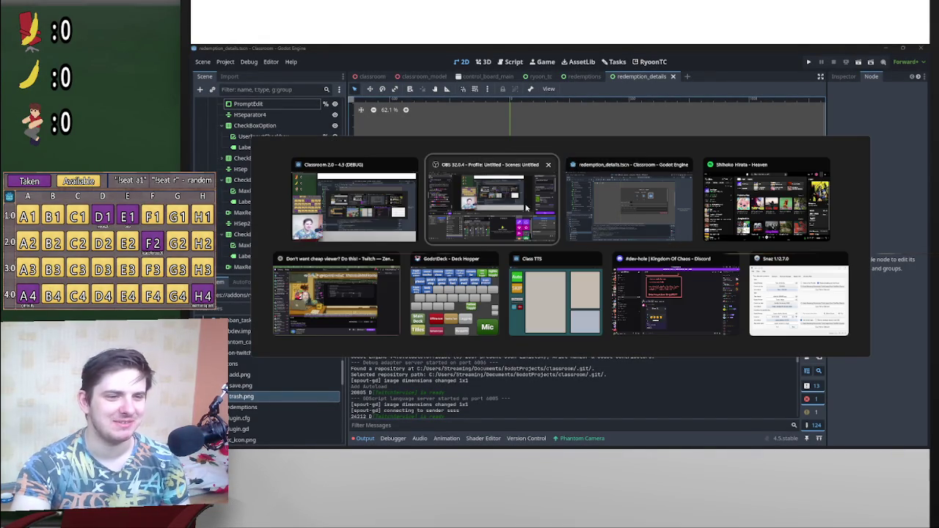
Dismiss the window switcher and open the redemption_details script in Godot.
key(Escape)
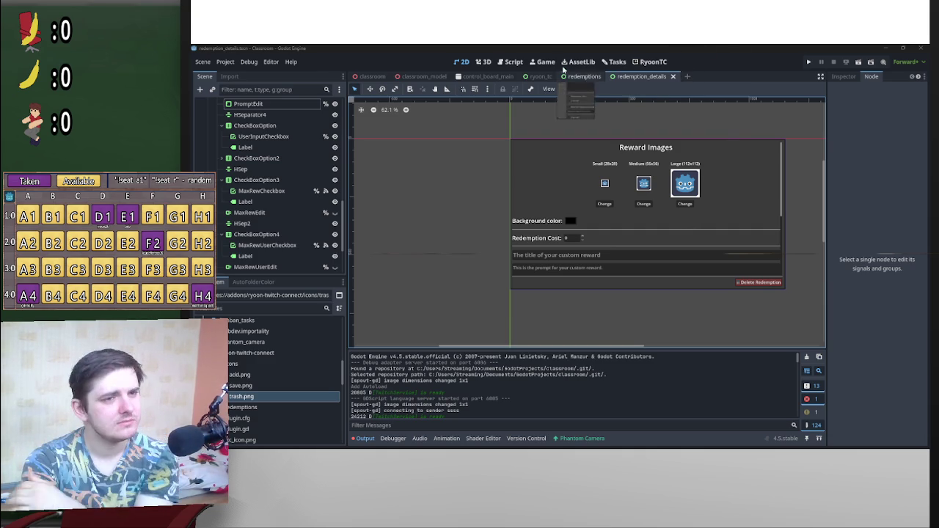
click(512, 62)
Review redemption_details.gd's info-filling code, then switch to the redemptions scene tab.
scroll(544, 146, down, 15)
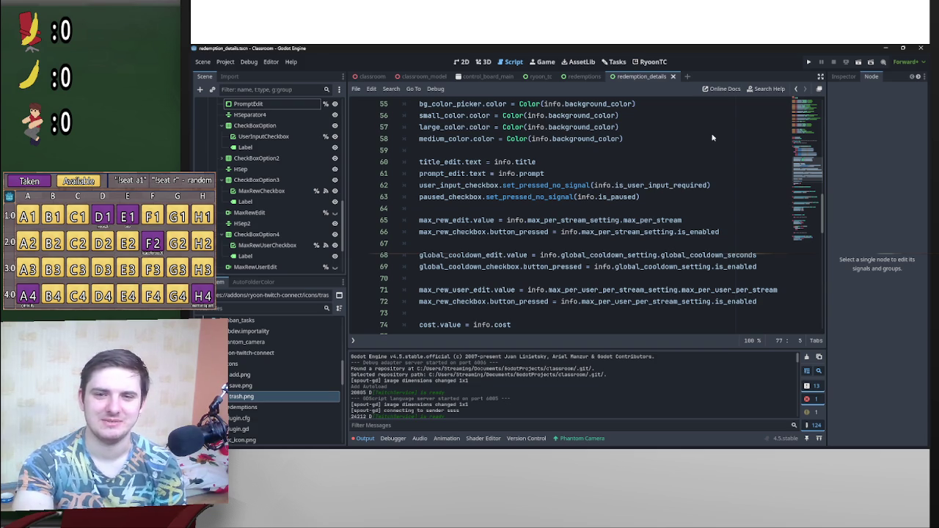
scroll(519, 154, down, 6)
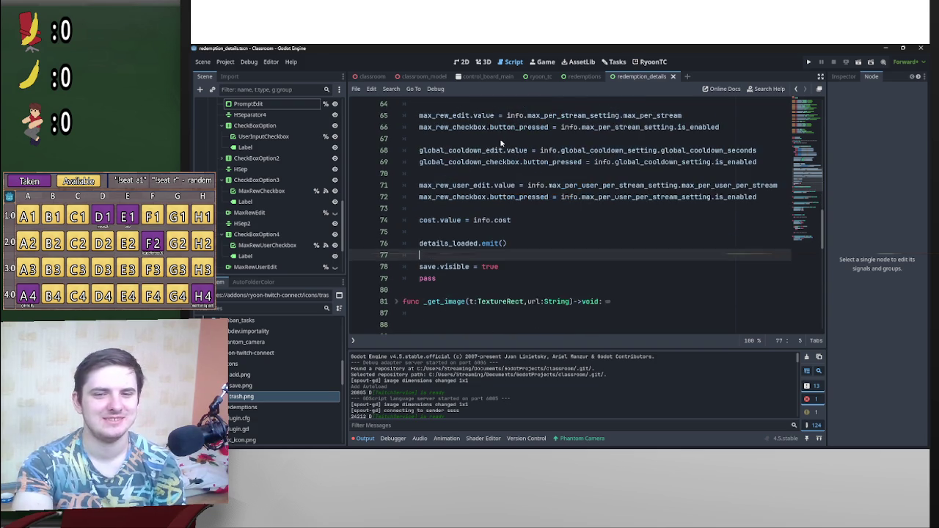
scroll(481, 132, up, 4)
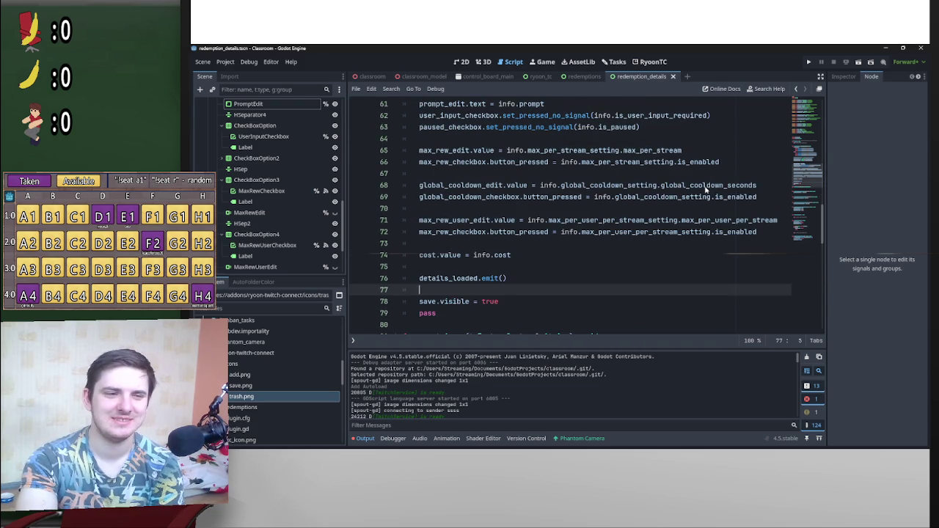
scroll(657, 205, down, 5)
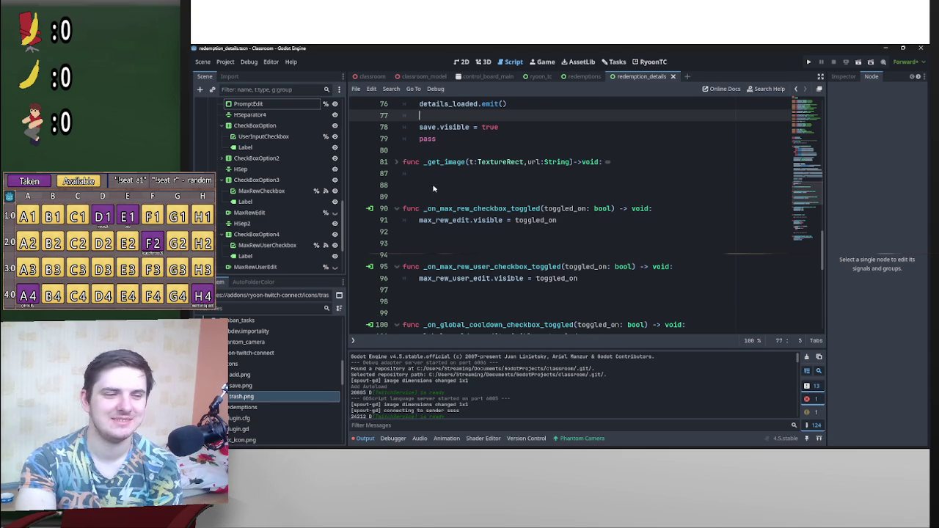
scroll(425, 189, down, 2)
scroll(536, 172, down, 6)
scroll(548, 198, up, 3)
scroll(539, 214, up, 4)
scroll(539, 215, down, 3)
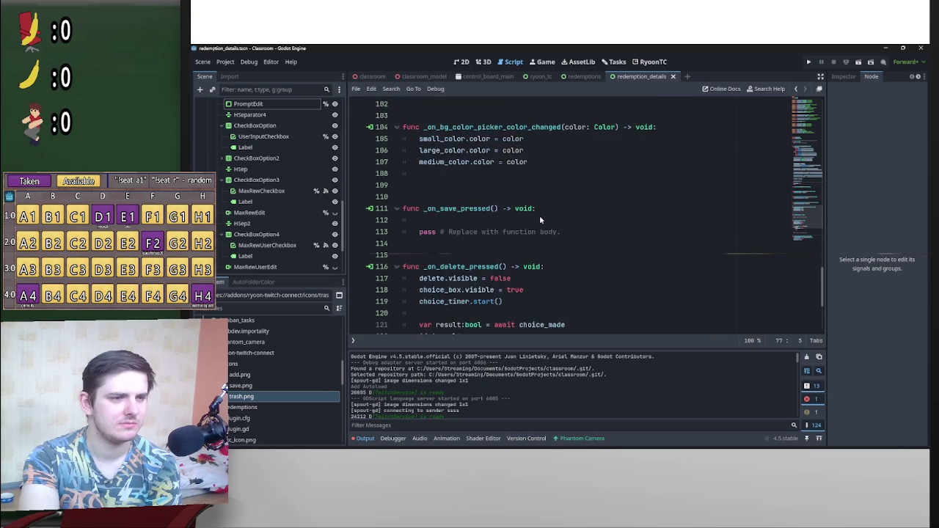
scroll(539, 215, down, 3)
scroll(540, 219, down, 2)
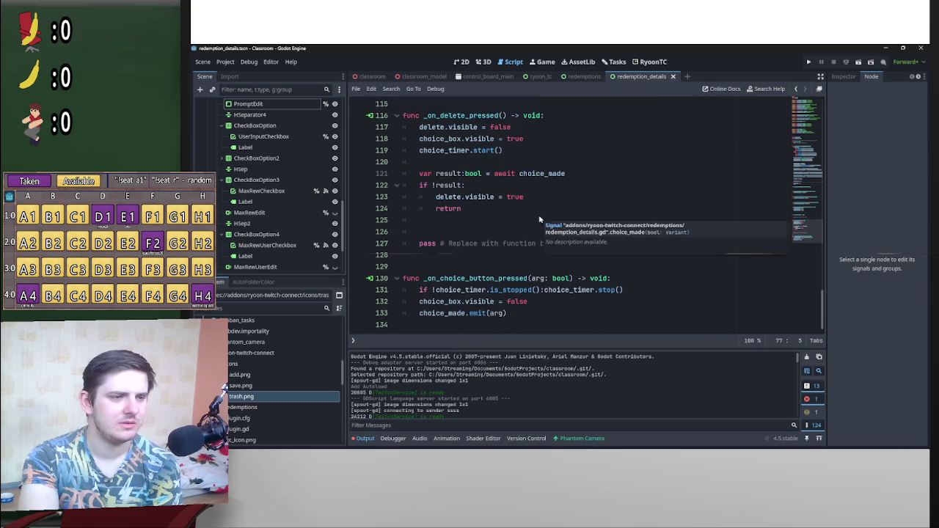
scroll(539, 219, up, 4)
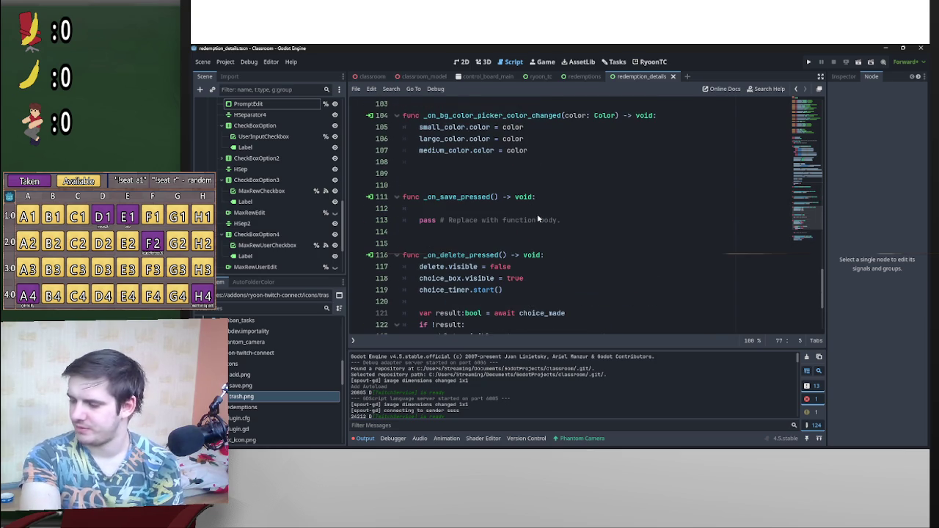
scroll(536, 213, up, 10)
scroll(580, 121, up, 1)
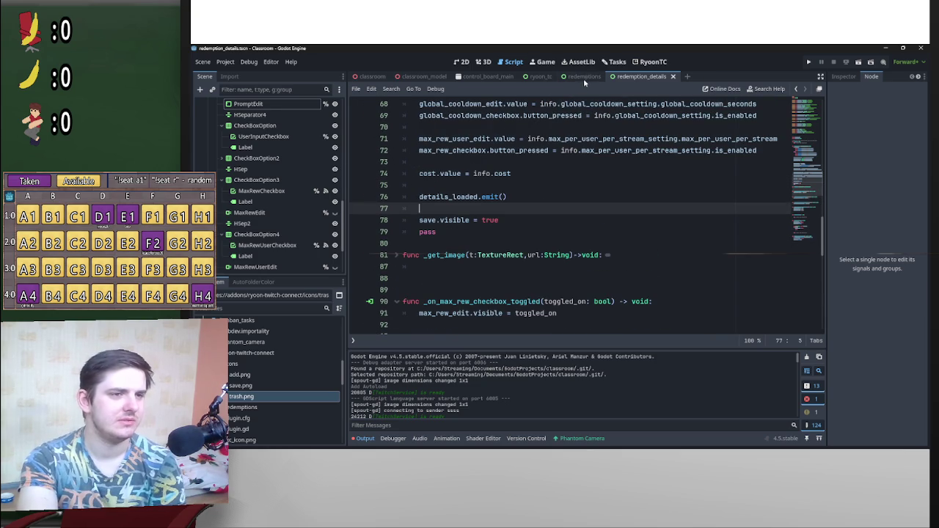
click(582, 77)
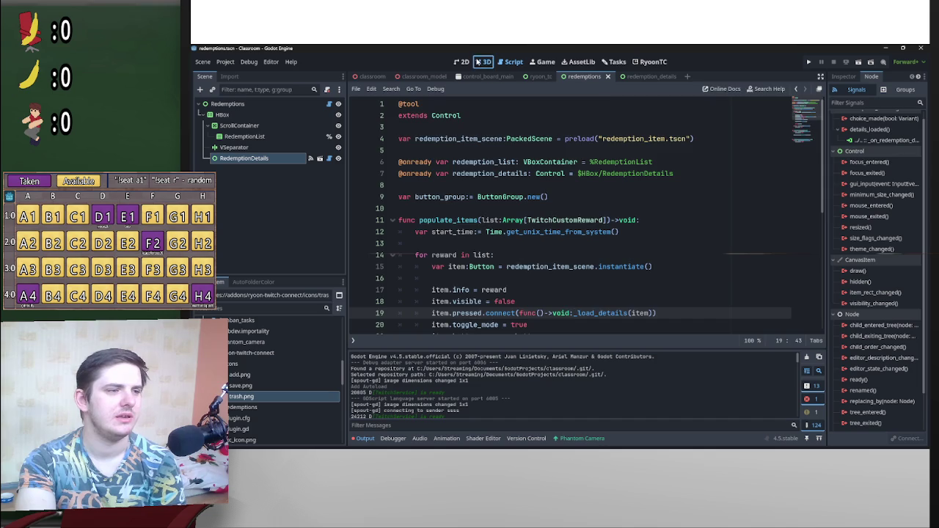
Add a Control node under HBox and drag it to be HBox's first child.
click(483, 61)
click(257, 136)
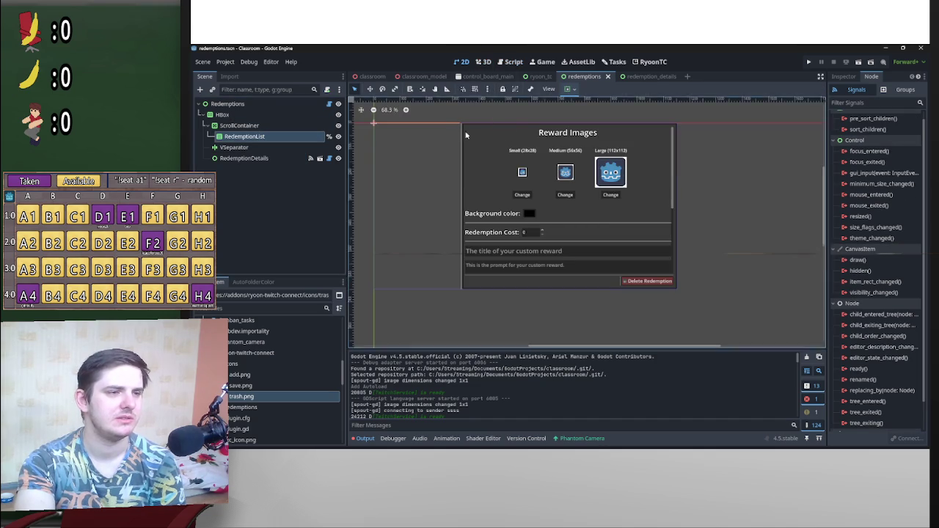
click(261, 137)
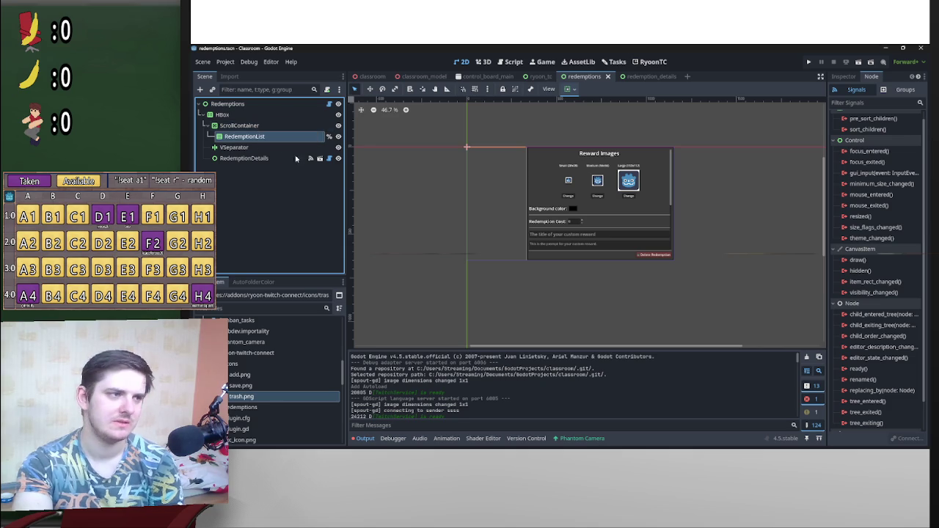
right_click(262, 115)
click(311, 127)
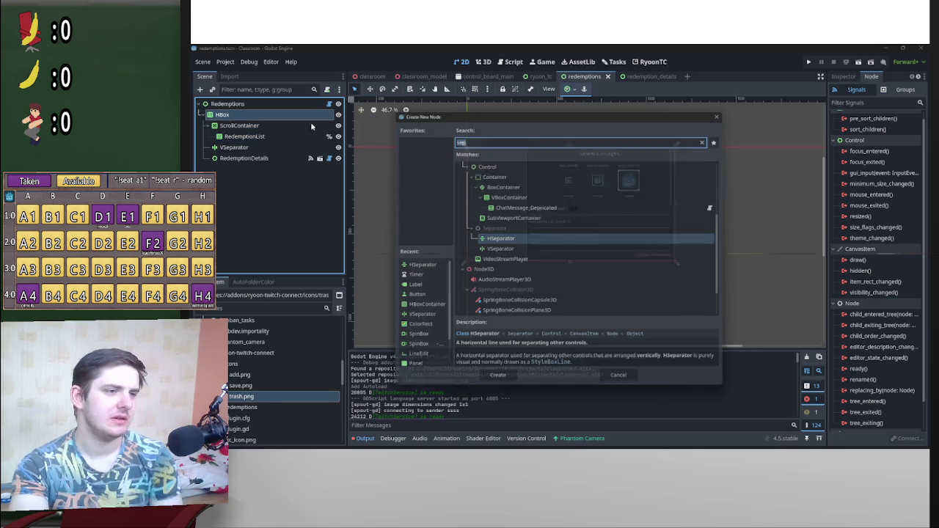
double_click(503, 173)
mouse_move(248, 168)
mouse_down()
mouse_move(235, 123)
mouse_move(231, 133)
mouse_move(236, 126)
mouse_up()
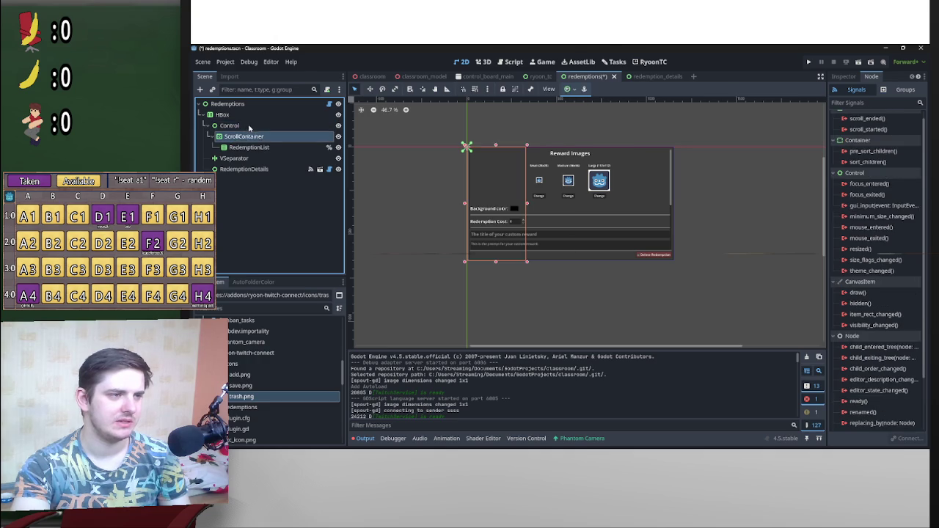
Place Control above ScrollContainer, disabling horizontal Expand on ScrollContainer and enabling it on Control.
click(250, 127)
click(567, 89)
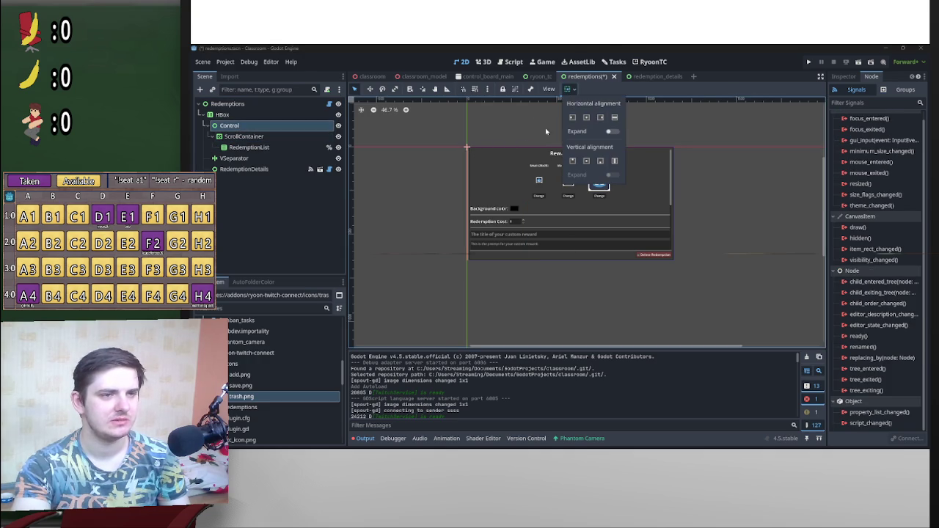
drag(249, 138, 242, 121)
click(568, 89)
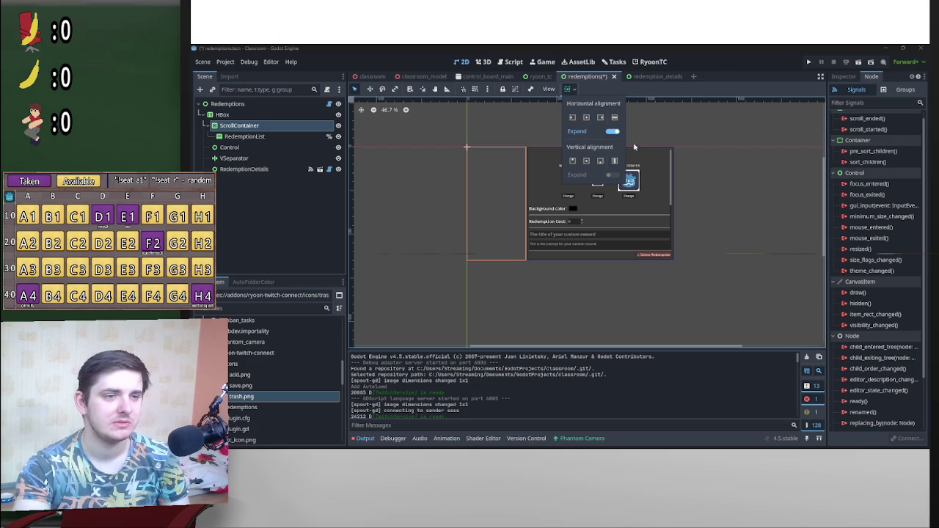
click(612, 131)
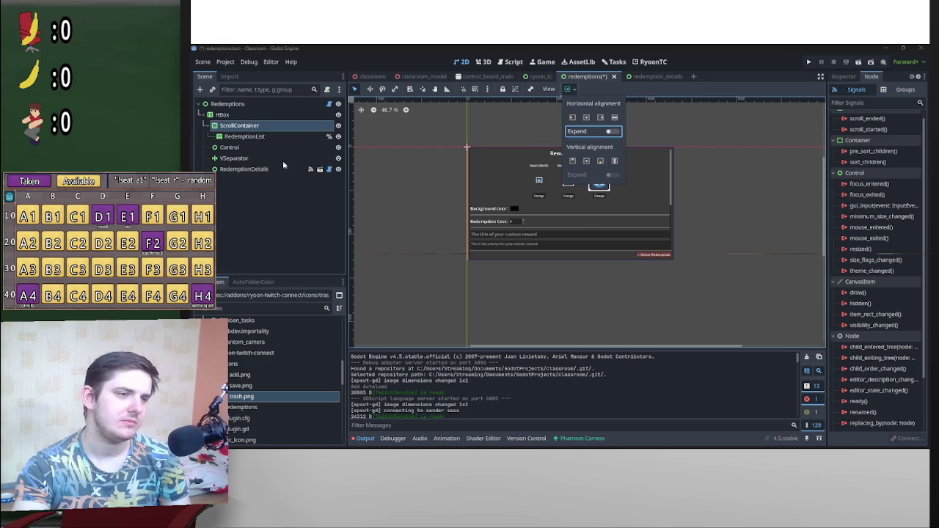
drag(239, 147, 241, 122)
click(568, 88)
click(613, 132)
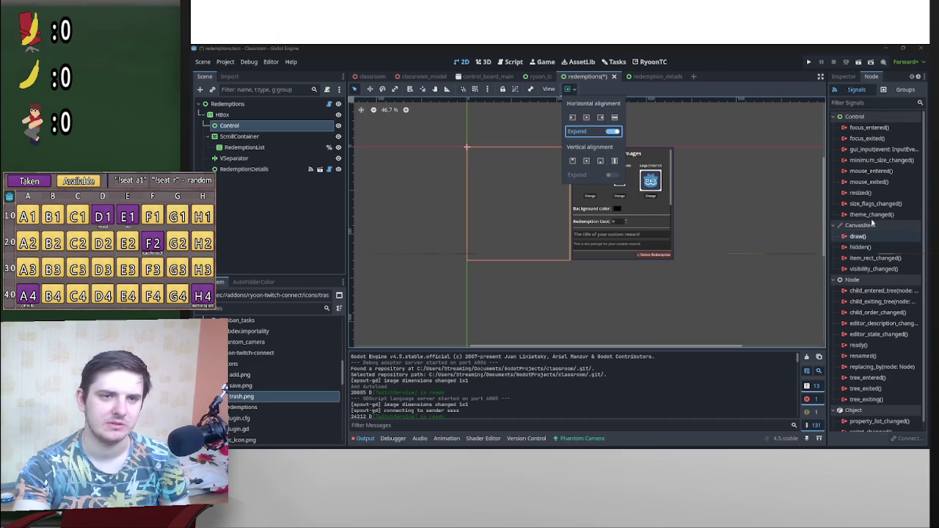
click(827, 103)
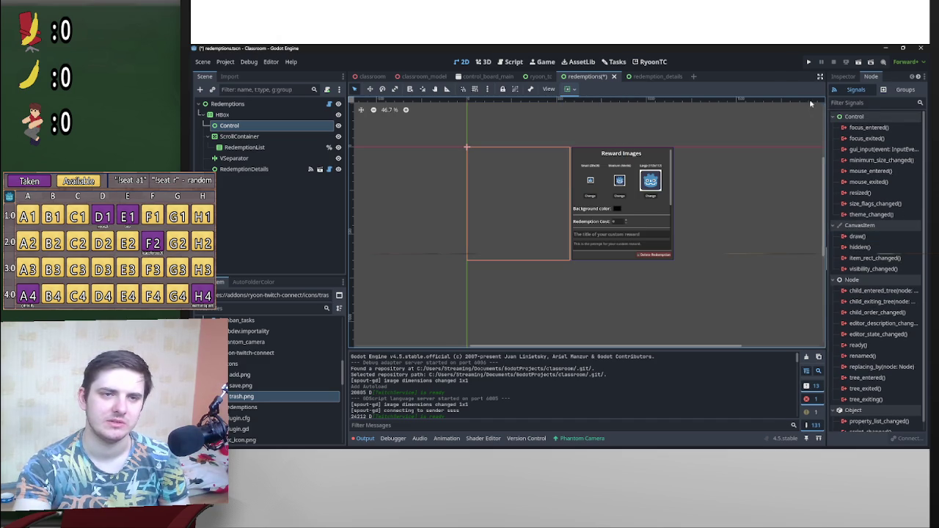
click(844, 76)
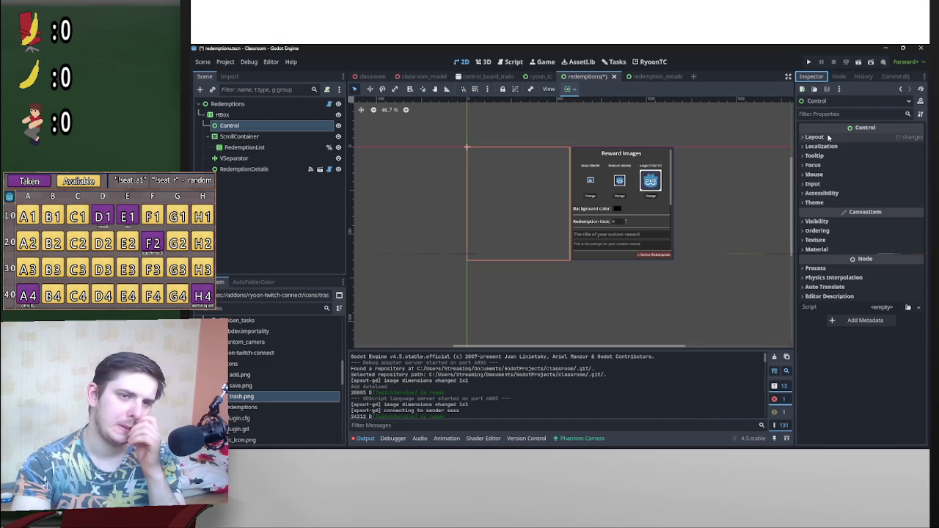
Set the Control's Container Sizing stretch ratio to 0.4.
click(814, 137)
click(830, 238)
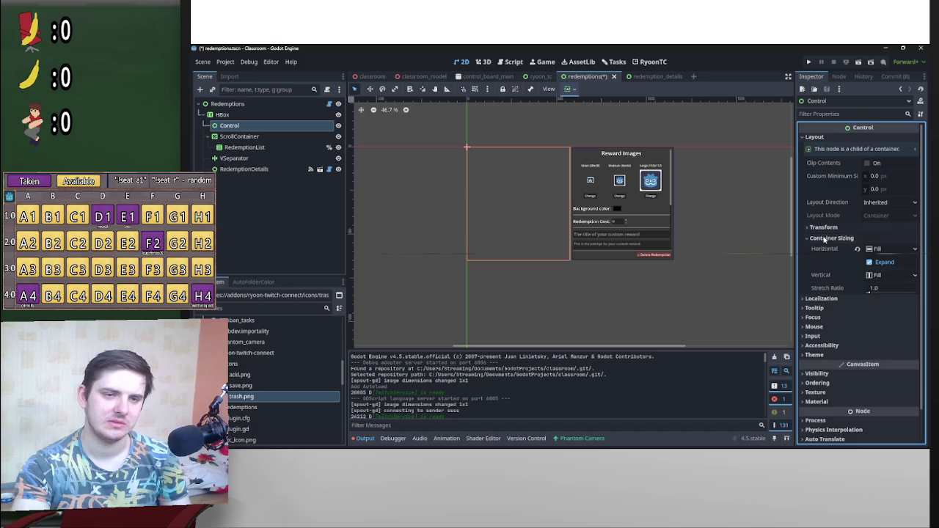
click(876, 289)
text(0)
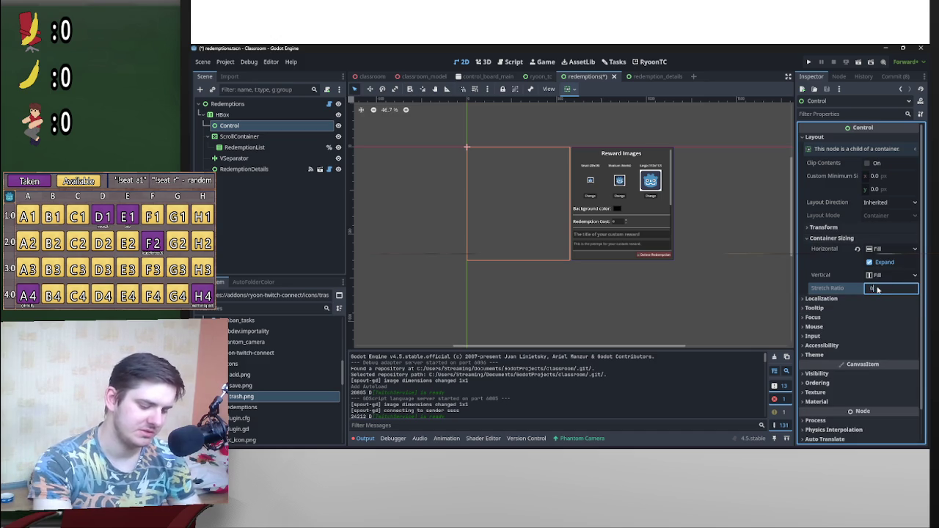
key(Return)
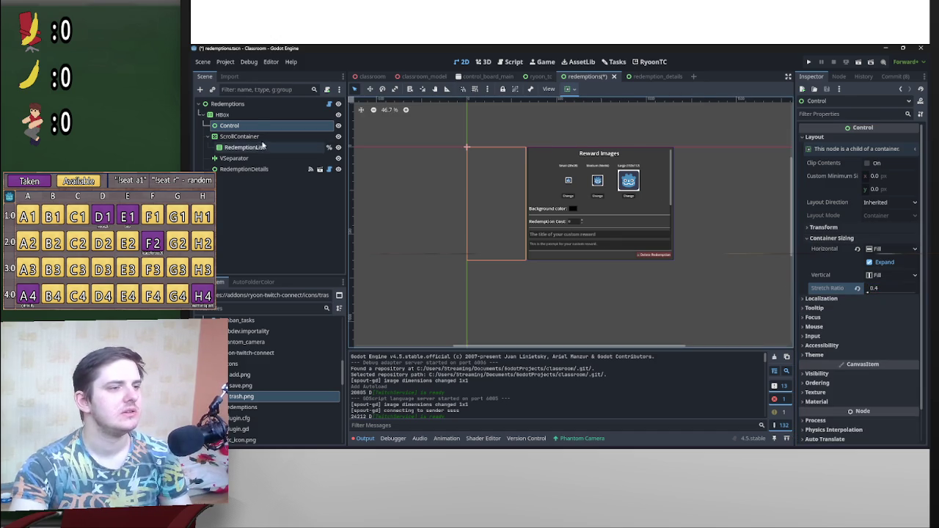
Nest ScrollContainer inside Control with the Full Rect anchor preset, and save the scene.
click(283, 139)
drag(283, 143, 271, 125)
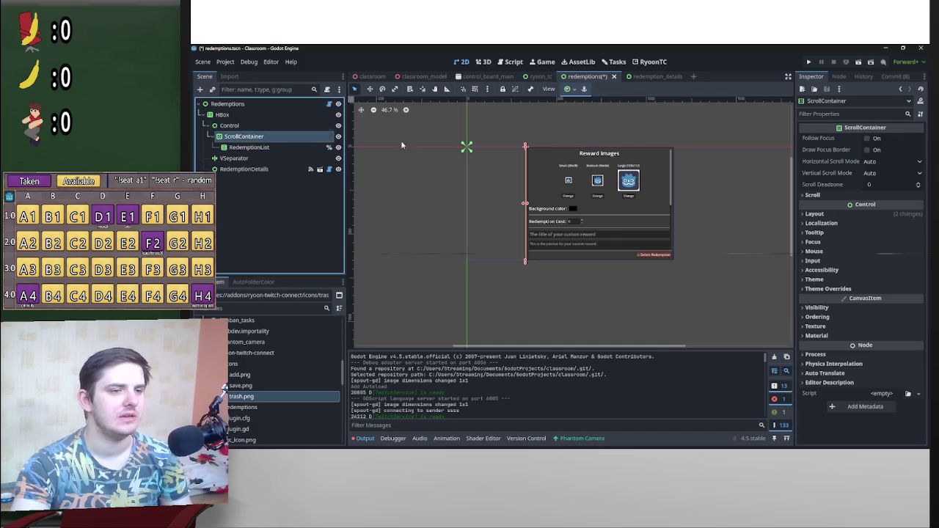
scroll(477, 172, up, 3)
click(570, 89)
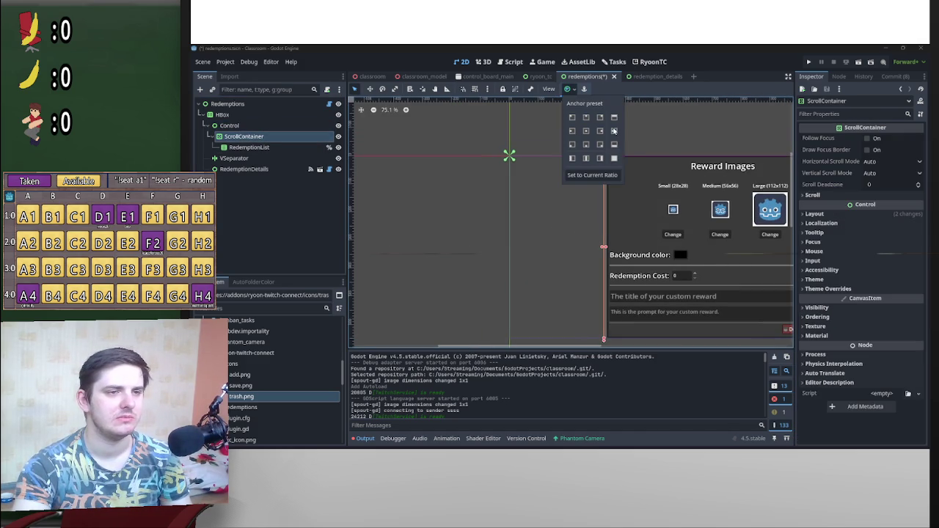
click(615, 159)
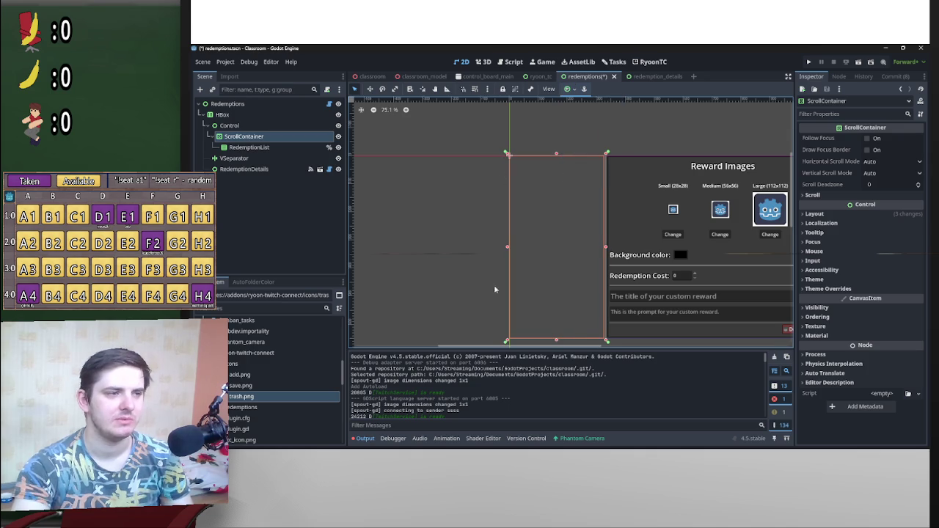
key(ctrl+s)
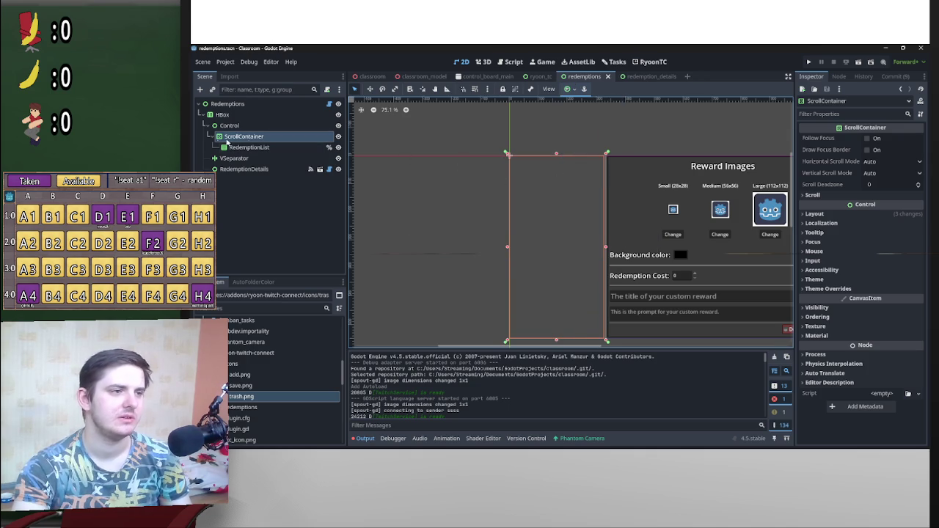
right_click(235, 127)
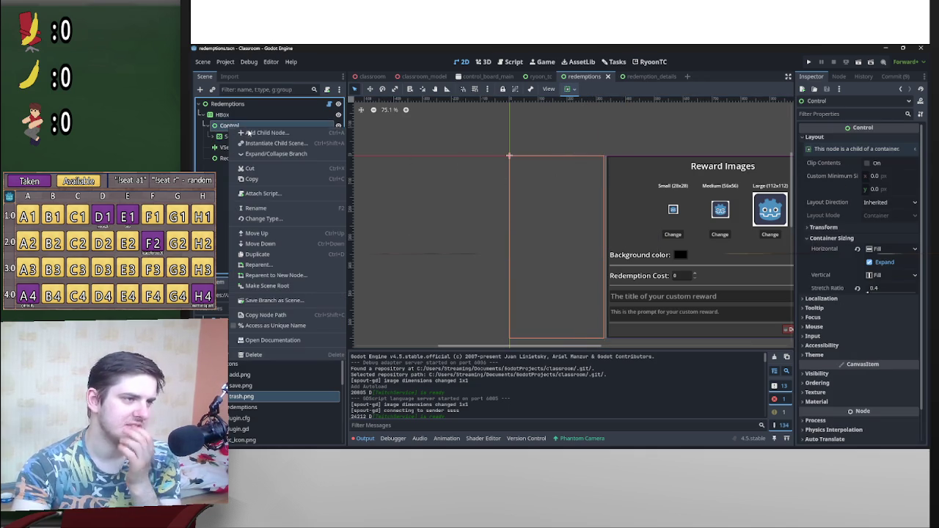
Add a VBoxContainer child to the Control, anchored Full Rect to fill it.
click(250, 133)
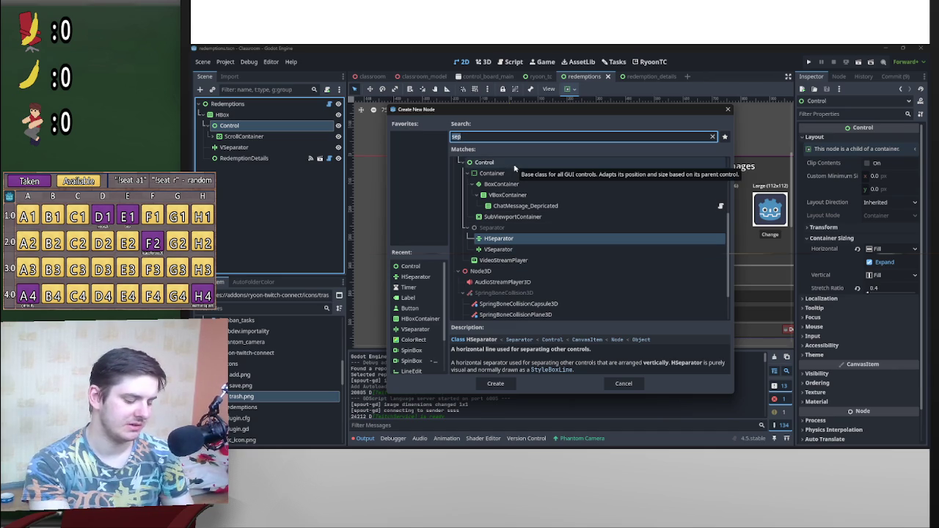
text(vbo)
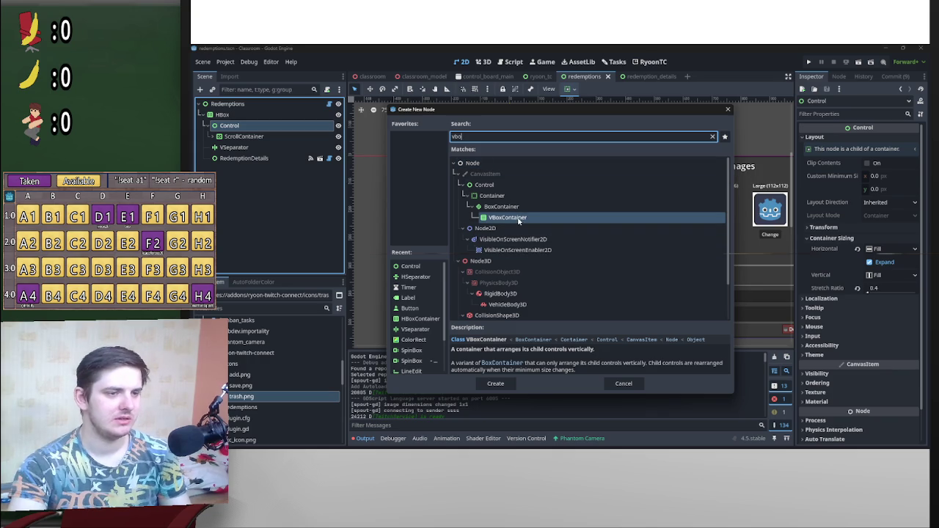
double_click(519, 218)
click(570, 88)
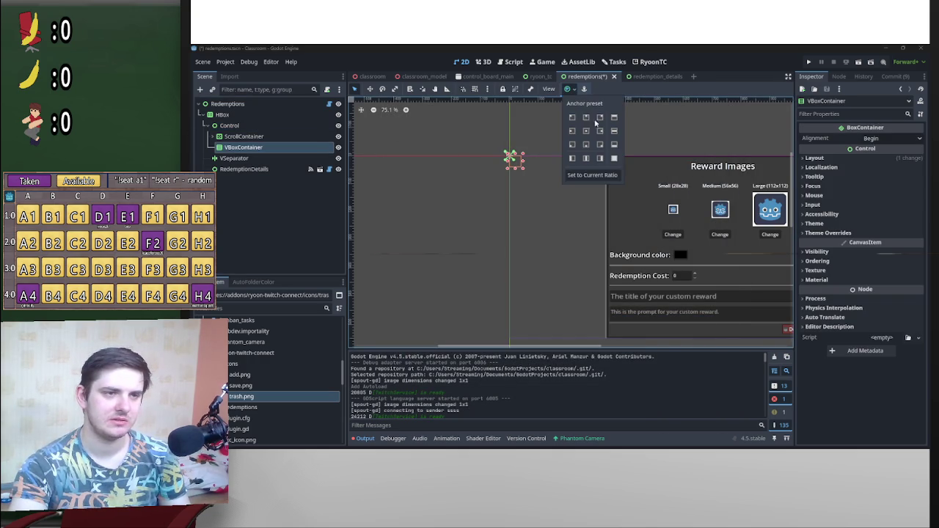
click(614, 158)
scroll(624, 217, down, 3)
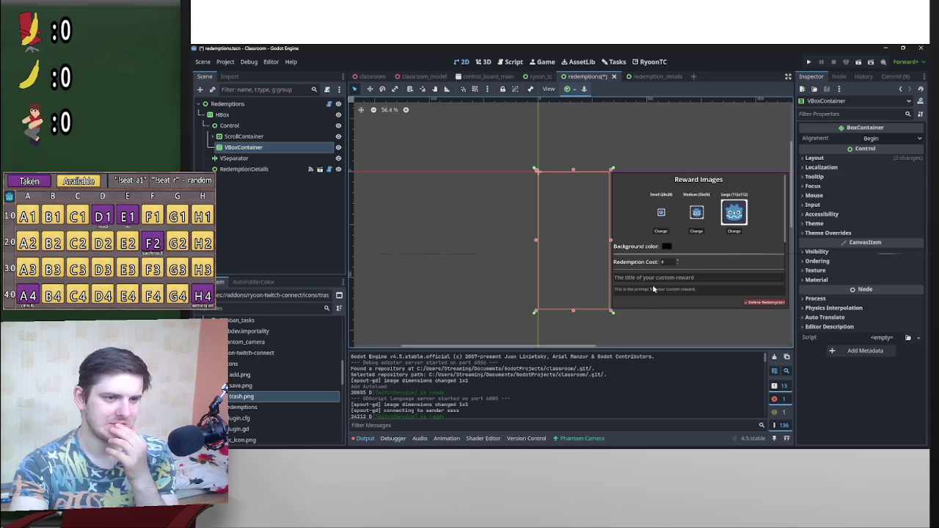
scroll(652, 288, up, 5)
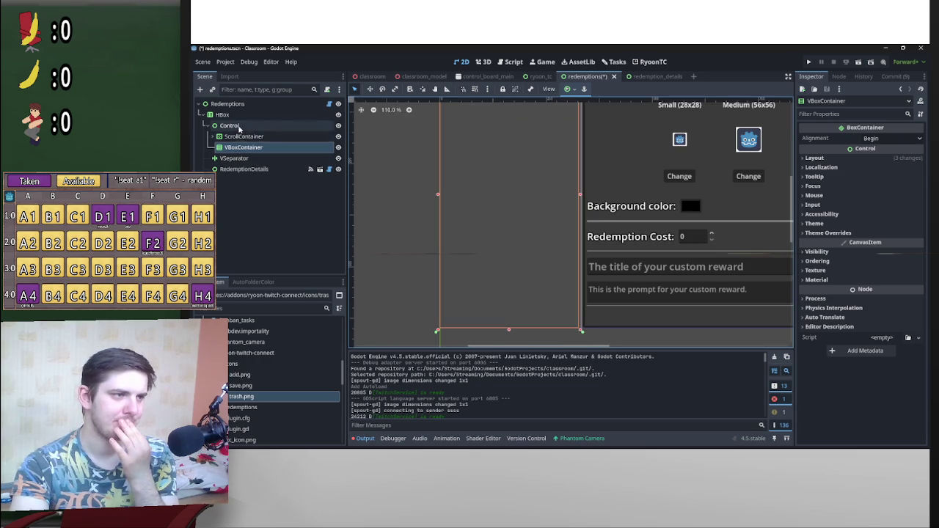
Add an HBoxContainer as a child of the VBoxContainer.
right_click(233, 126)
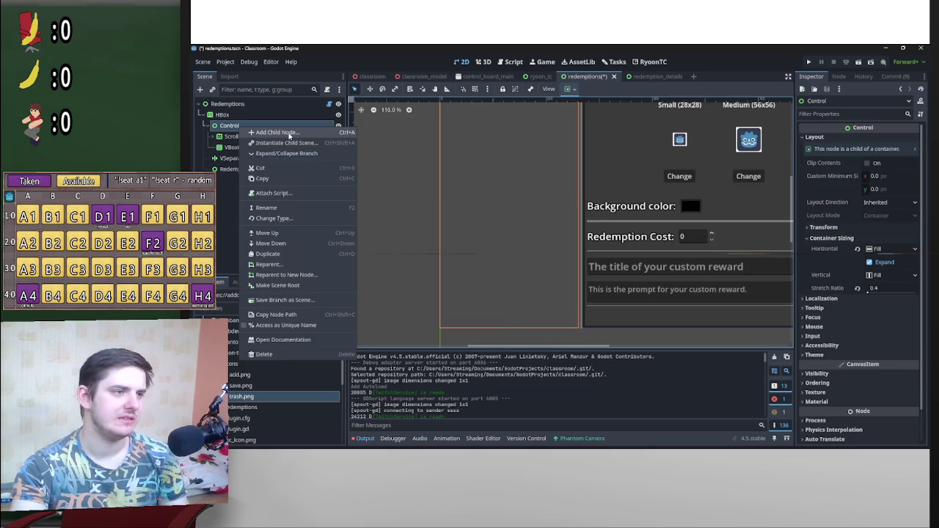
click(274, 147)
right_click(274, 147)
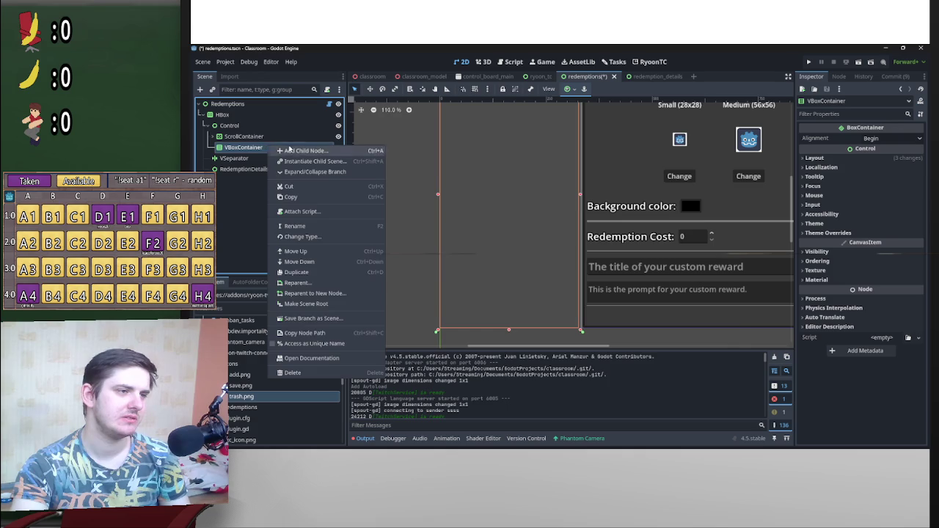
click(290, 150)
text(hbo)
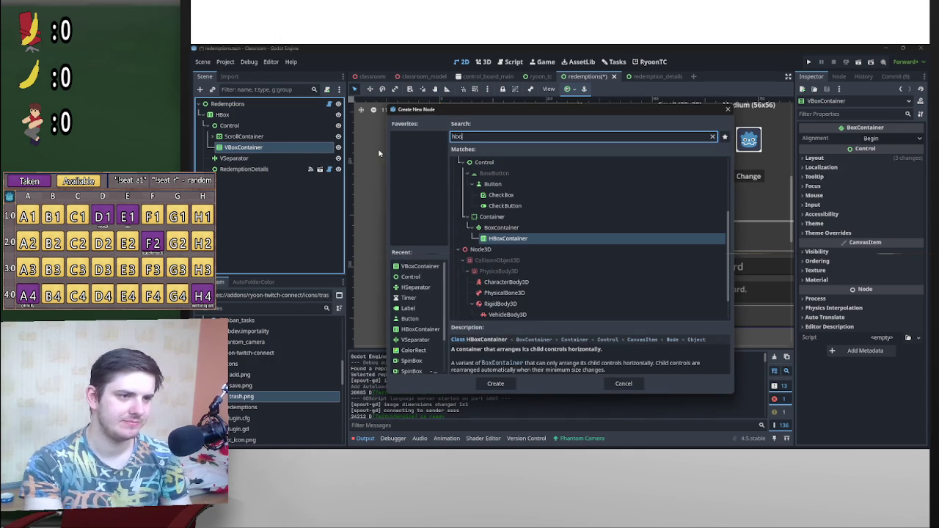
key(Return)
scroll(688, 186, down, 3)
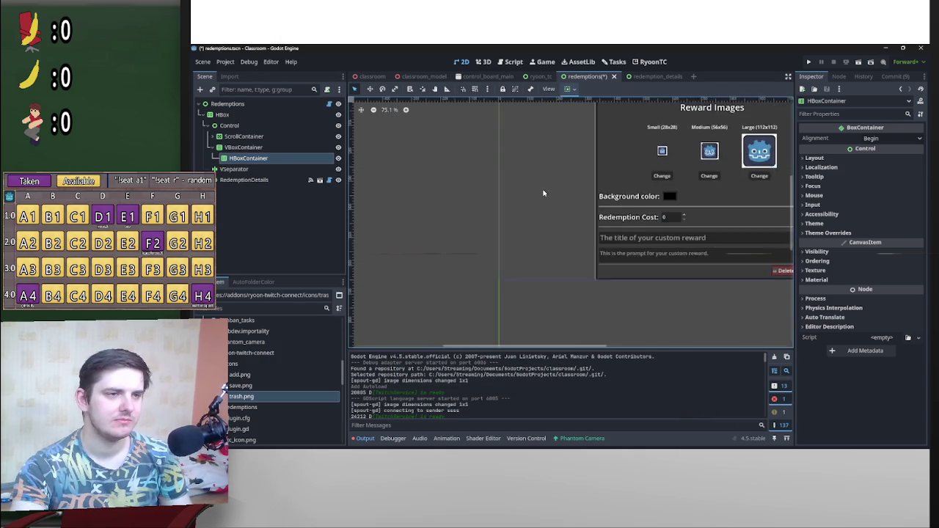
Set the HBoxContainer's Alignment to End.
click(243, 147)
click(891, 138)
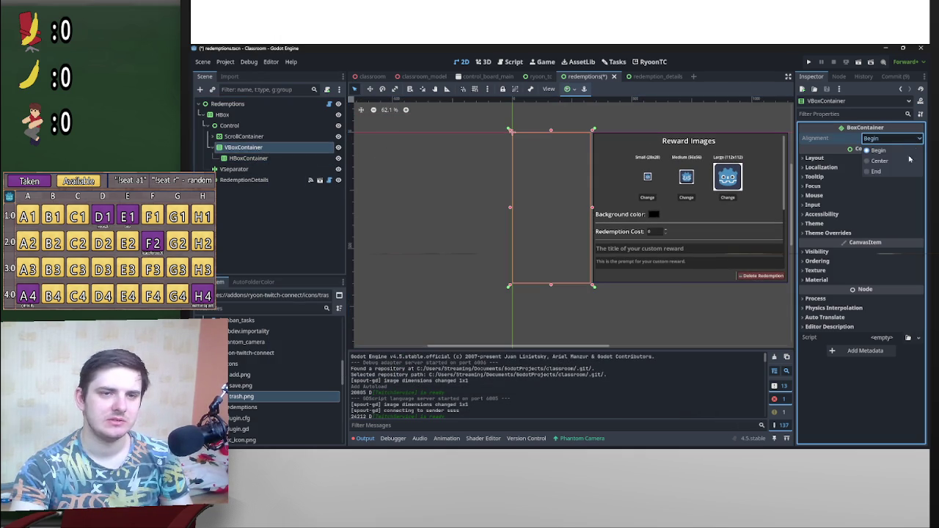
key(Escape)
click(279, 158)
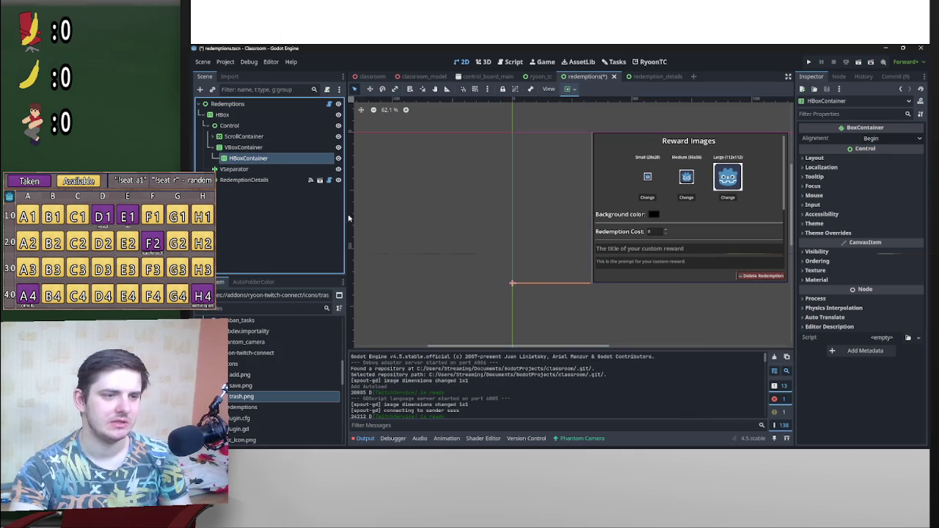
scroll(632, 304, up, 4)
click(891, 138)
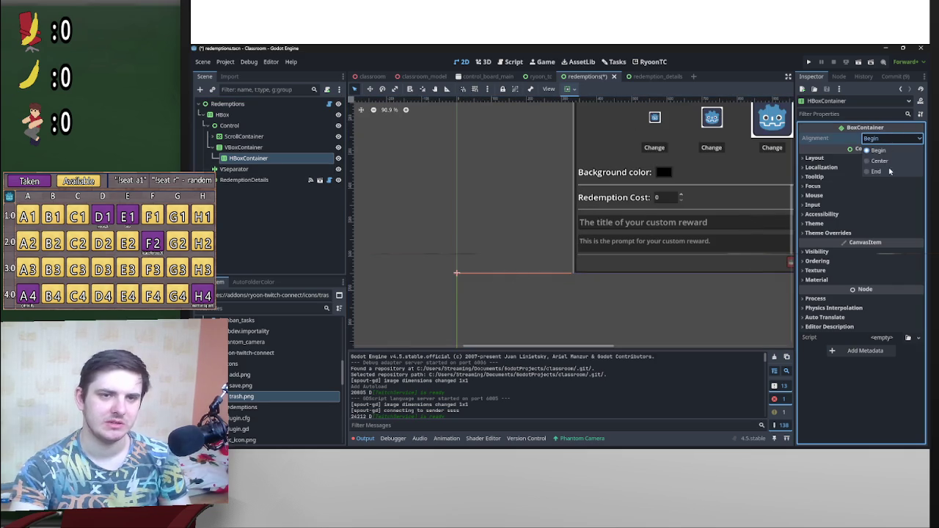
click(889, 171)
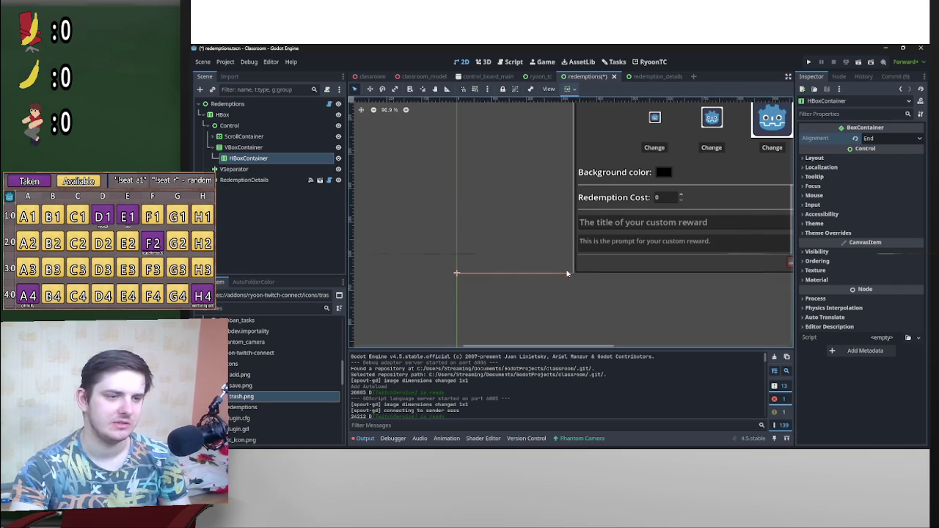
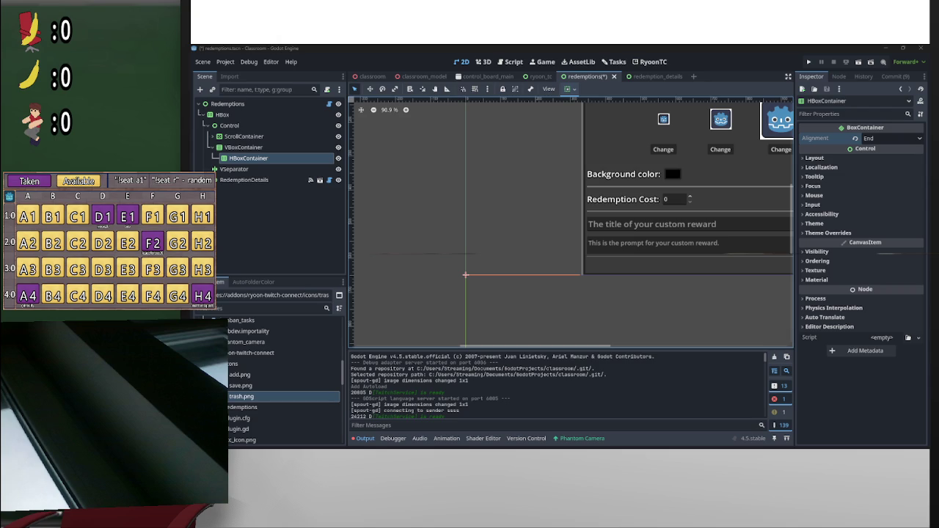
Launch Deck Hopper, refresh the stream camera three times, then close the GodotDeck window.
key(super)
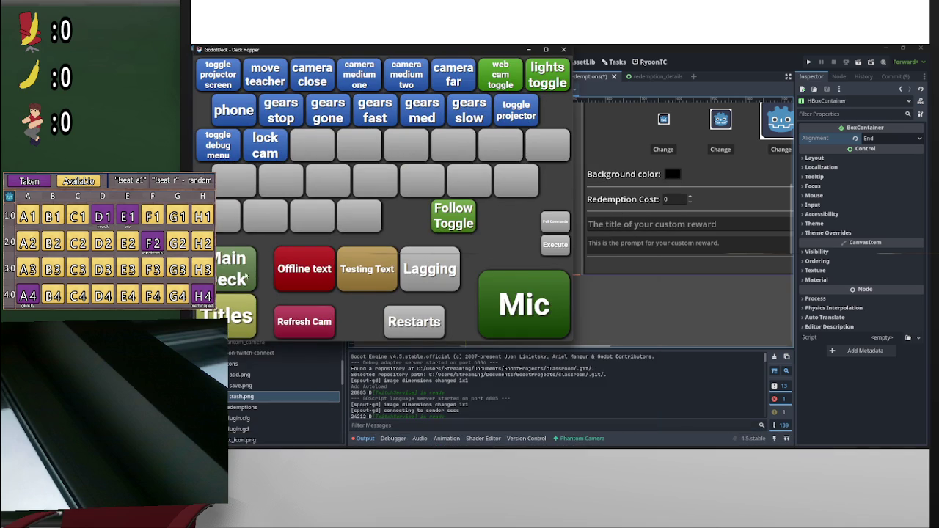
click(232, 275)
click(353, 135)
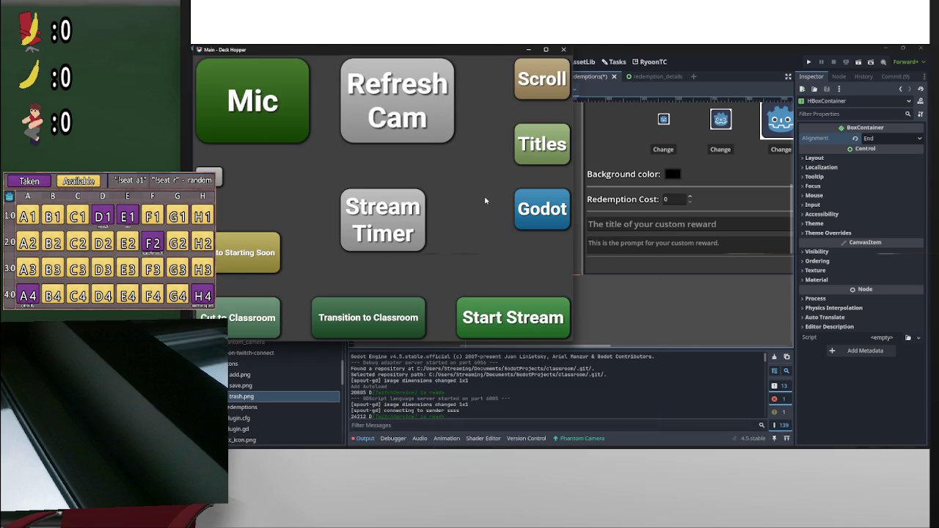
click(418, 95)
click(309, 323)
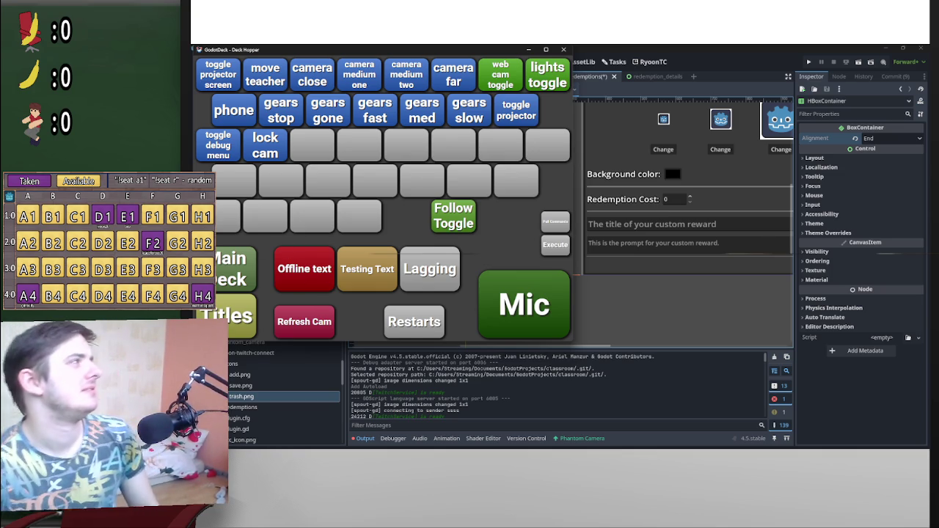
mouse_move(469, 447)
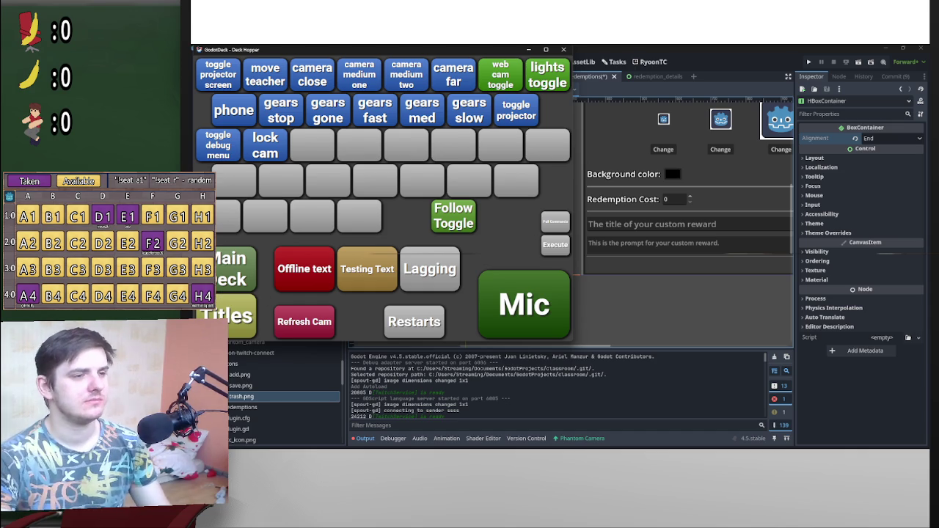
click(528, 49)
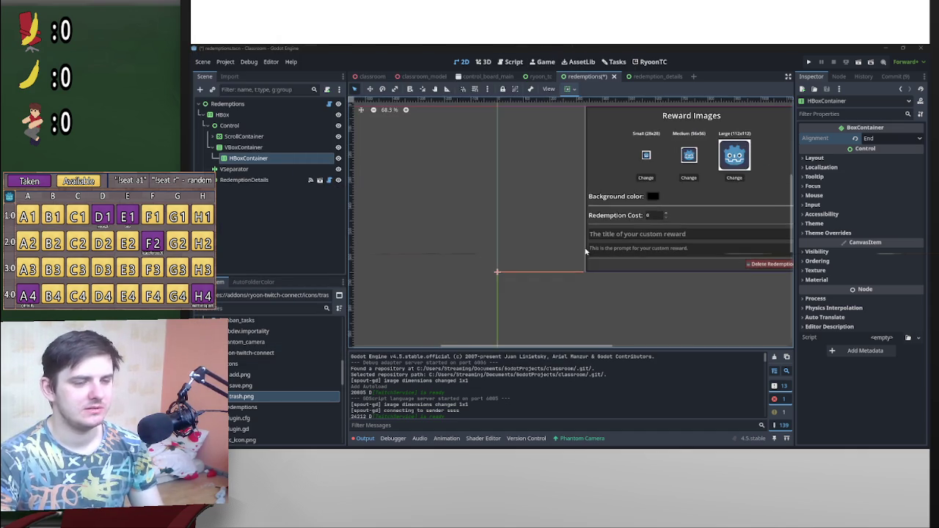
Rename the VBoxContainer node to VBox and the HBoxContainer node to HBox.
scroll(543, 299, up, 5)
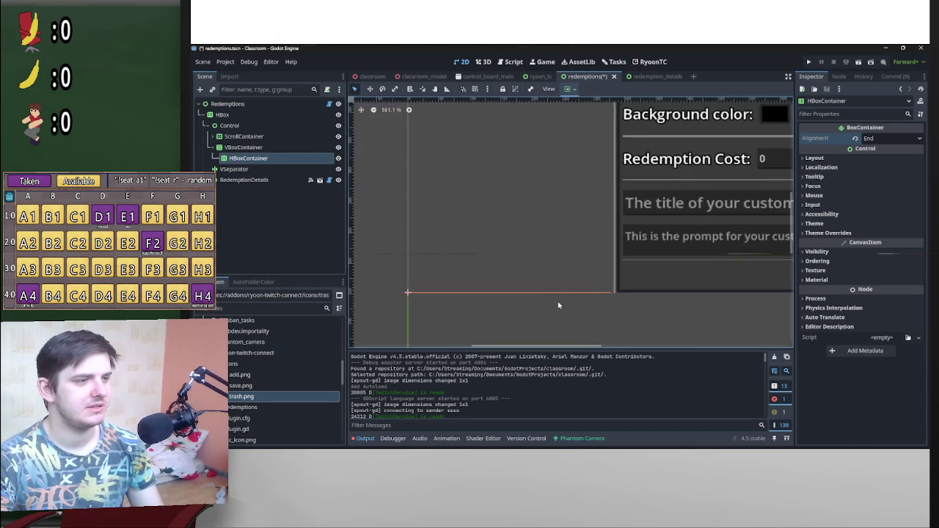
double_click(261, 147)
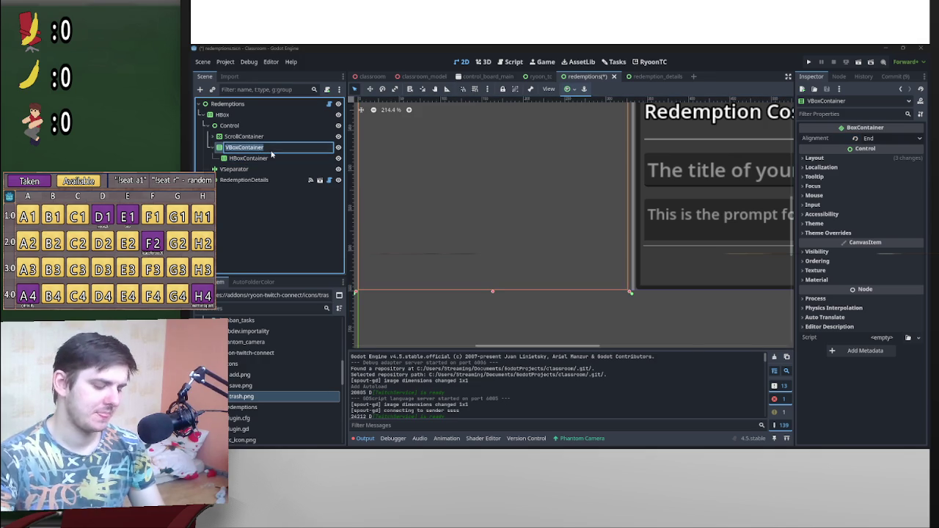
text(Button)
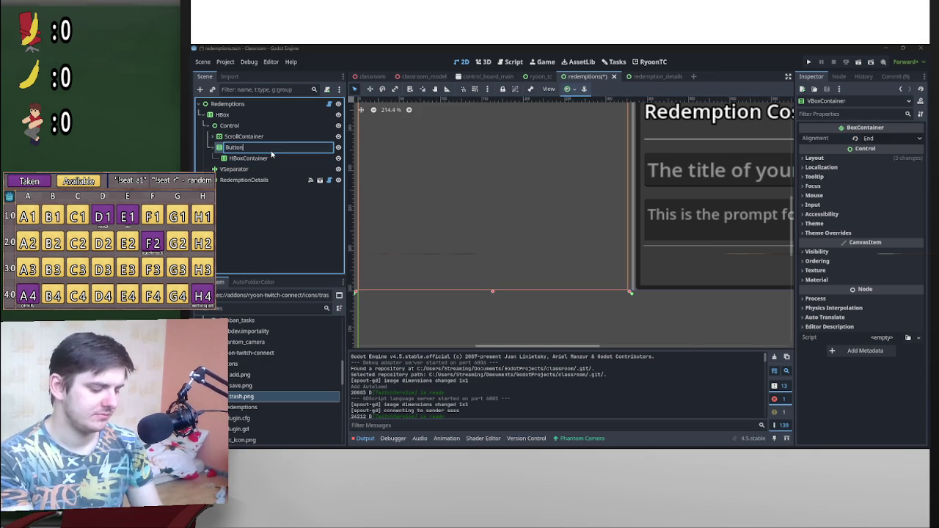
key(BackSpace)
key(BackSpace)
key(BackSpace)
text(VBox)
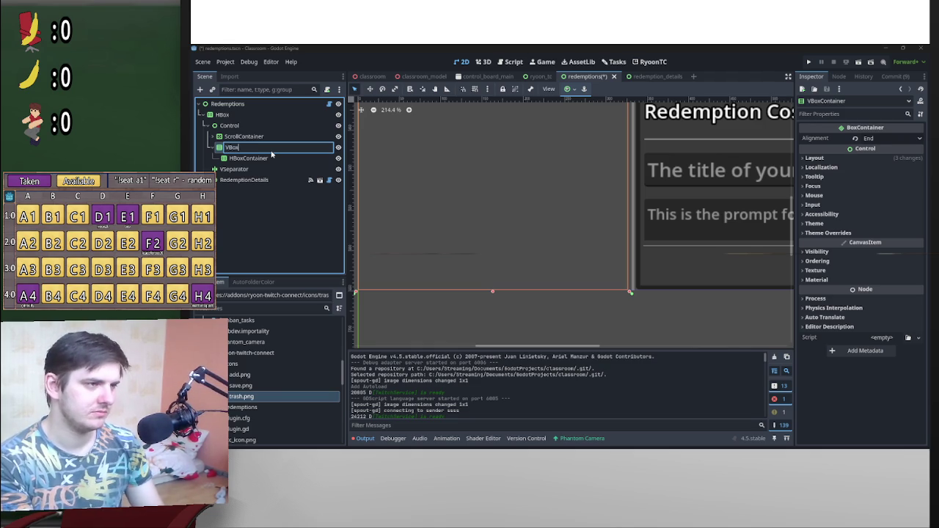
key(Return)
click(268, 158)
click(244, 158)
text(HBox)
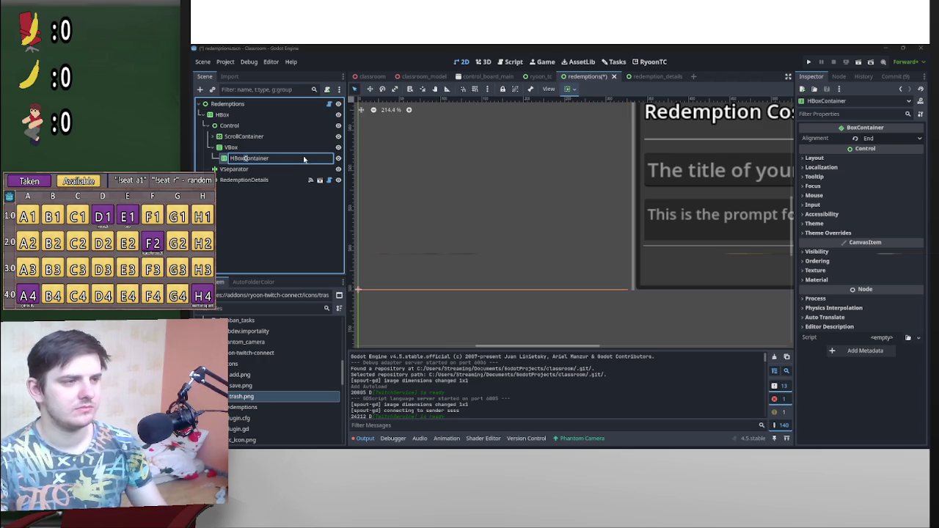
key(Return)
Add a new Button child node under HBox.
right_click(270, 157)
click(297, 167)
text(button)
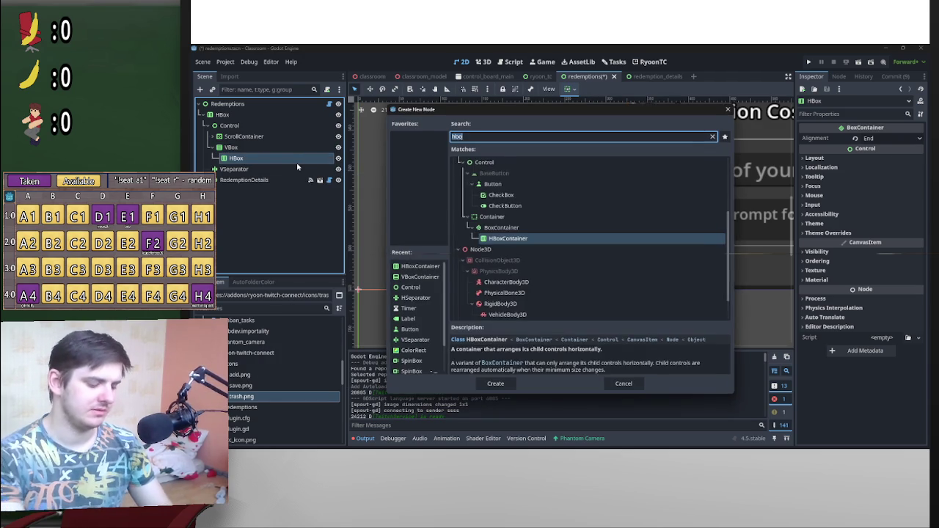
key(Return)
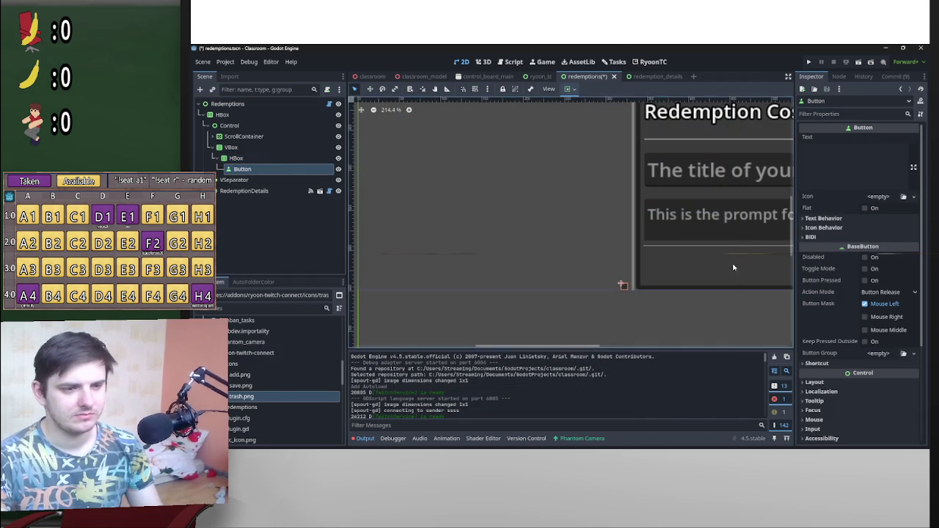
Drag add.png onto the new Button's Icon property to give it a plus icon.
scroll(701, 270, up, 3)
scroll(248, 395, down, 2)
scroll(247, 395, up, 1)
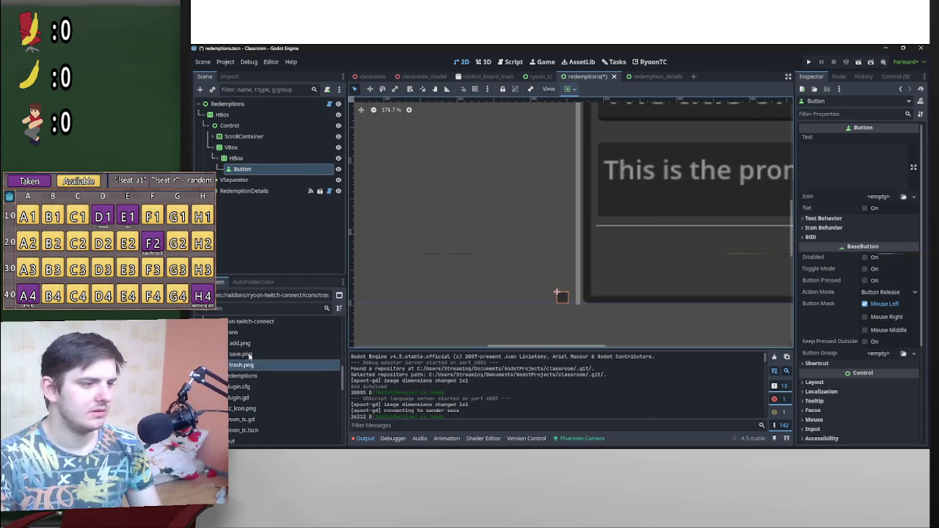
mouse_move(243, 344)
mouse_down()
mouse_move(849, 196)
mouse_move(886, 201)
mouse_up()
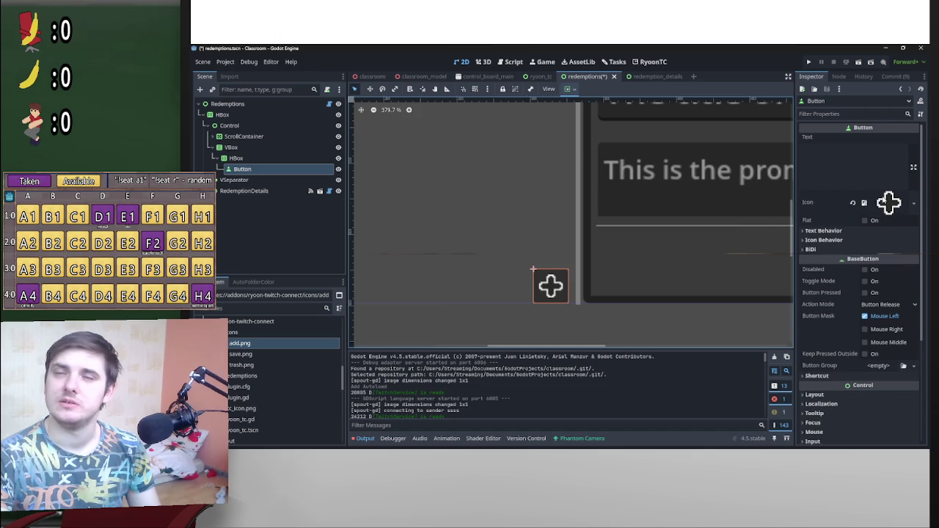
scroll(619, 283, down, 1)
scroll(593, 295, up, 4)
scroll(595, 298, up, 1)
Set the VSeparator's Separator style override left content margin to 9.
click(575, 291)
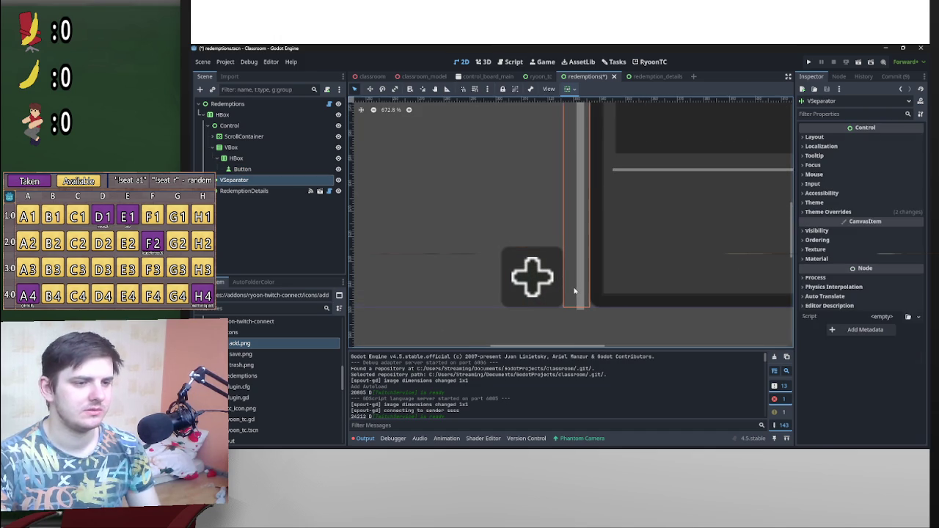
scroll(578, 290, down, 3)
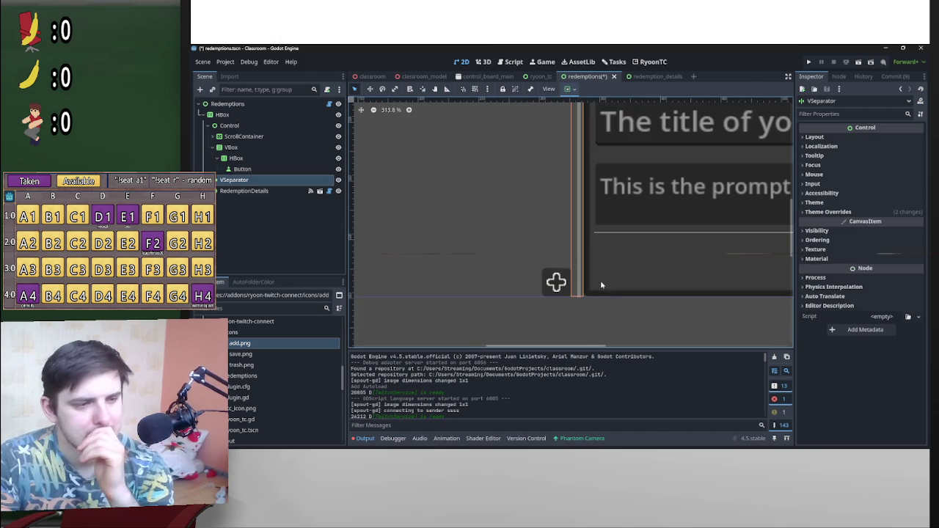
scroll(622, 285, down, 1)
scroll(619, 284, up, 3)
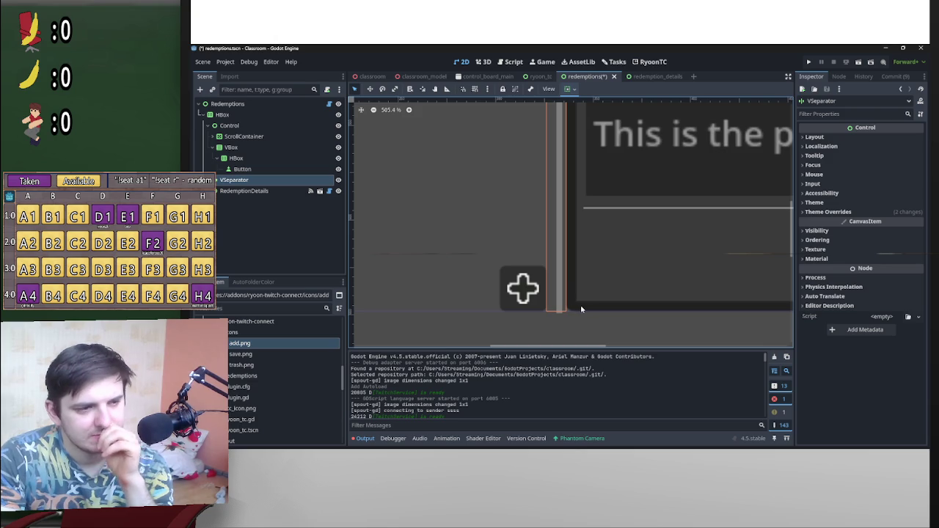
click(544, 306)
scroll(557, 305, up, 1)
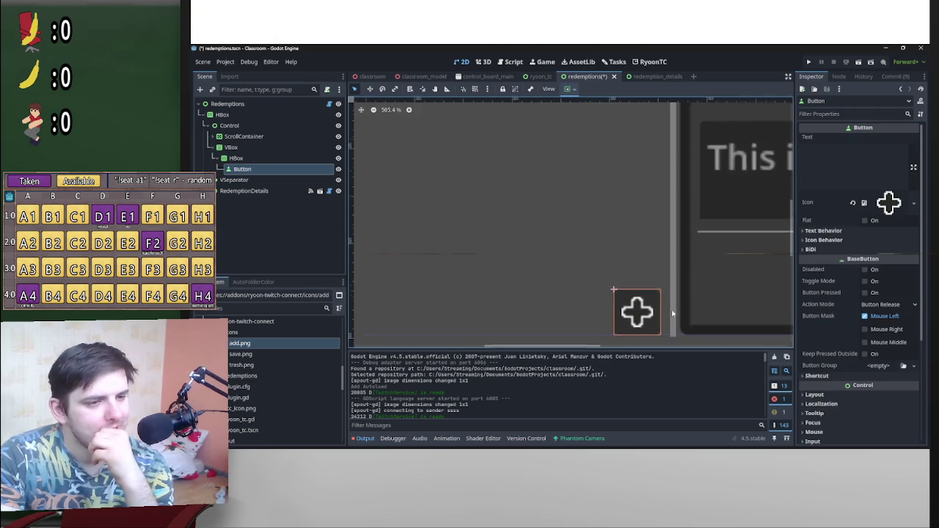
scroll(675, 309, down, 1)
click(671, 308)
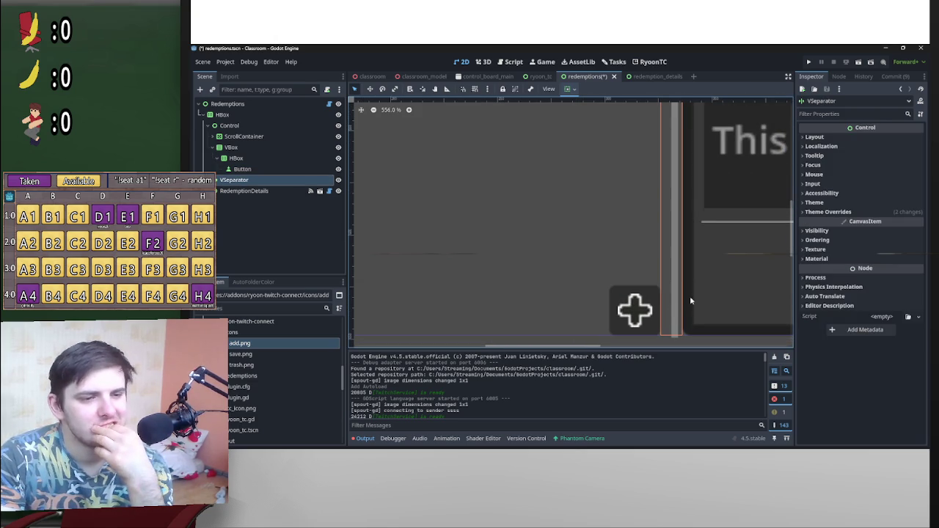
click(822, 211)
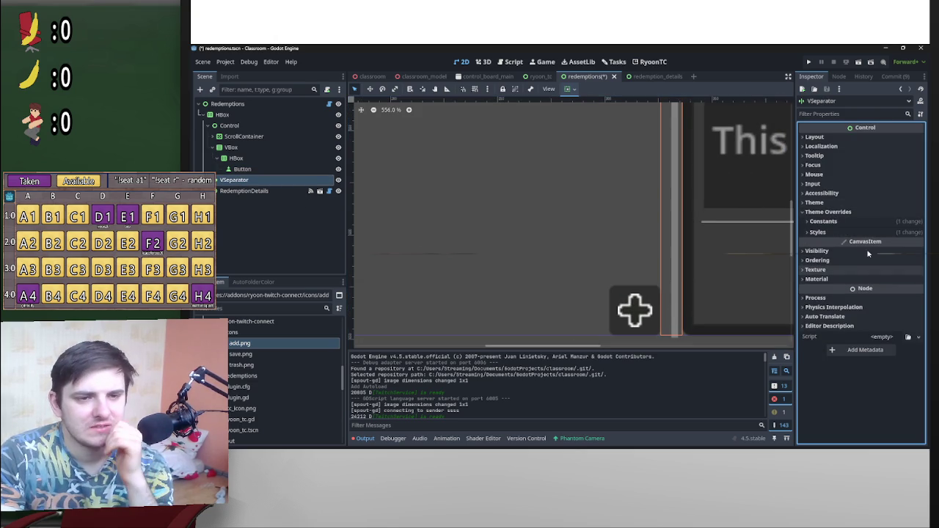
click(850, 232)
click(884, 244)
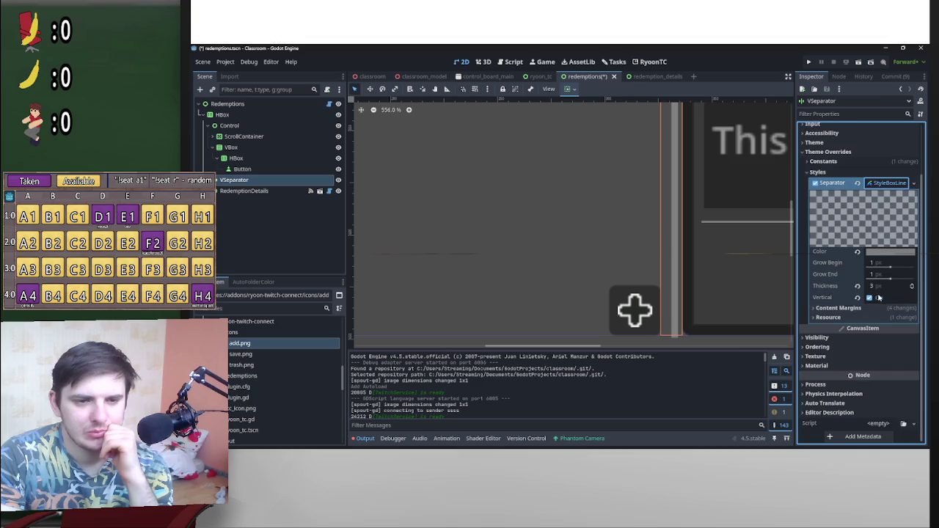
click(860, 308)
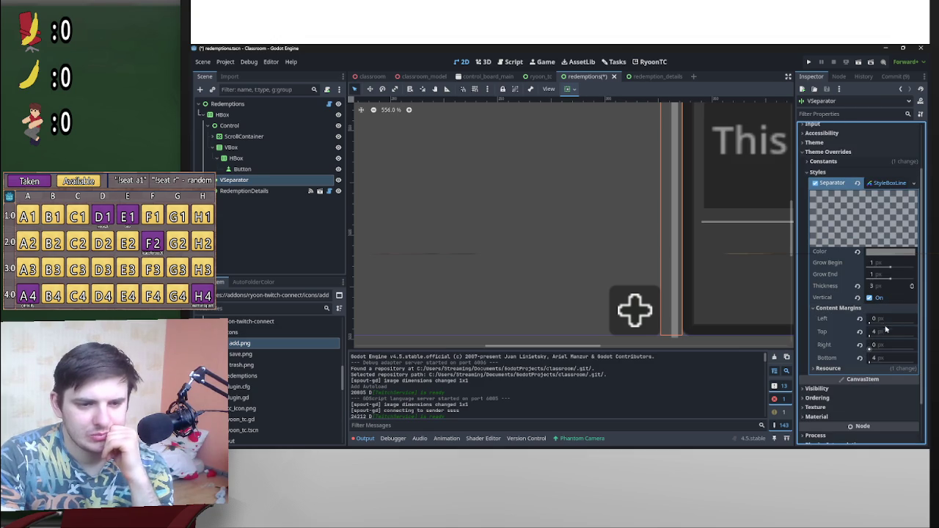
click(876, 321)
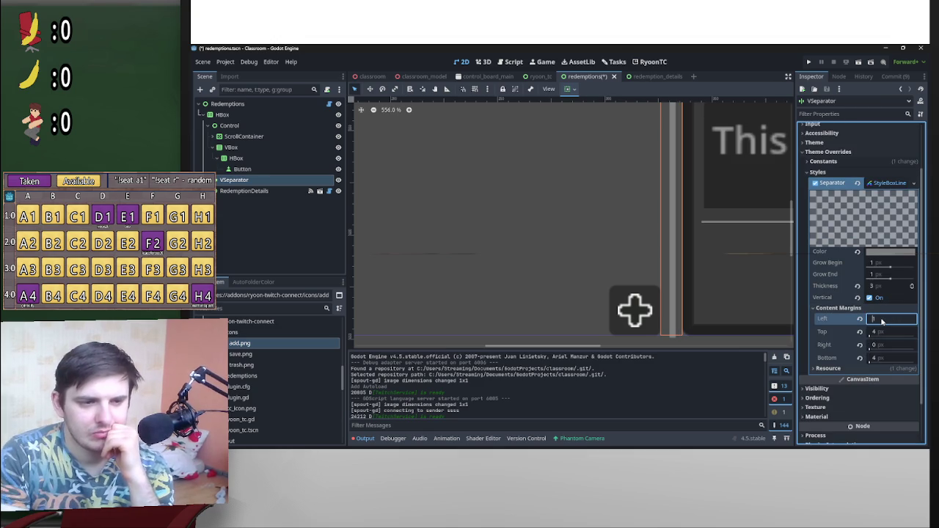
text(7)
key(Up)
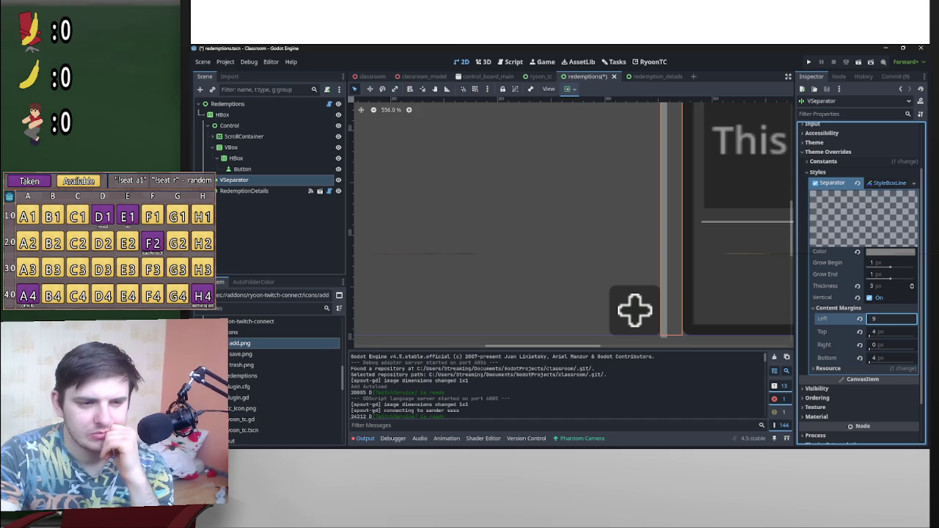
click(678, 343)
scroll(681, 315, down, 6)
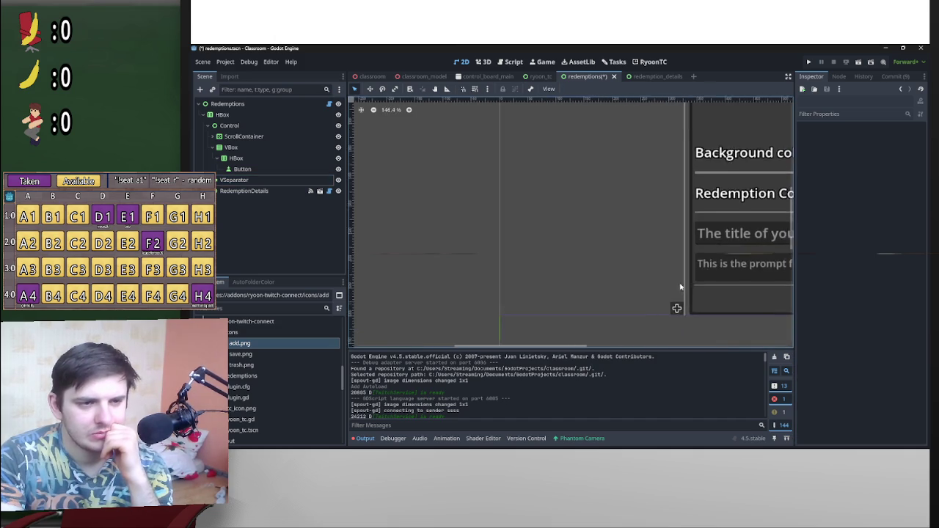
In redemption_details, set the Delete Redemption button's texture filter to Nearest.
scroll(678, 297, up, 6)
click(641, 306)
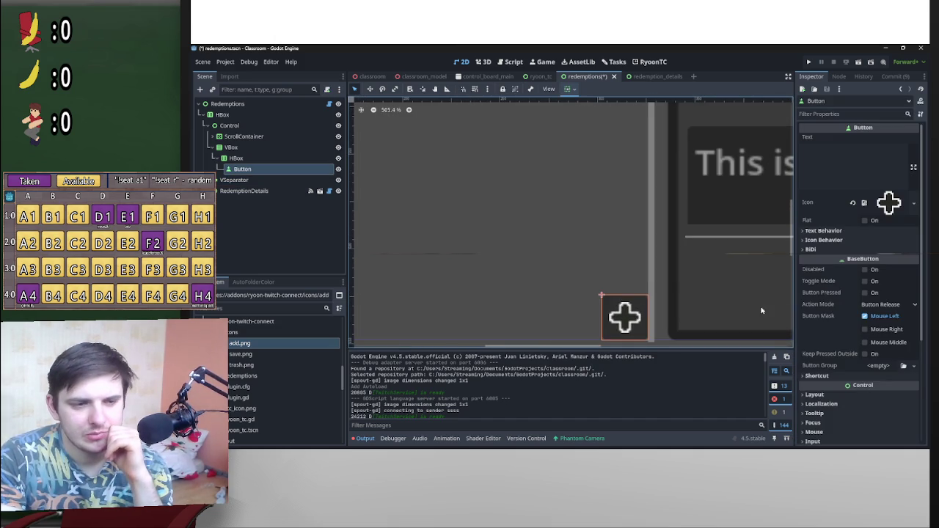
scroll(492, 294, right, 2)
scroll(513, 237, down, 2)
scroll(587, 273, up, 2)
scroll(587, 272, up, 2)
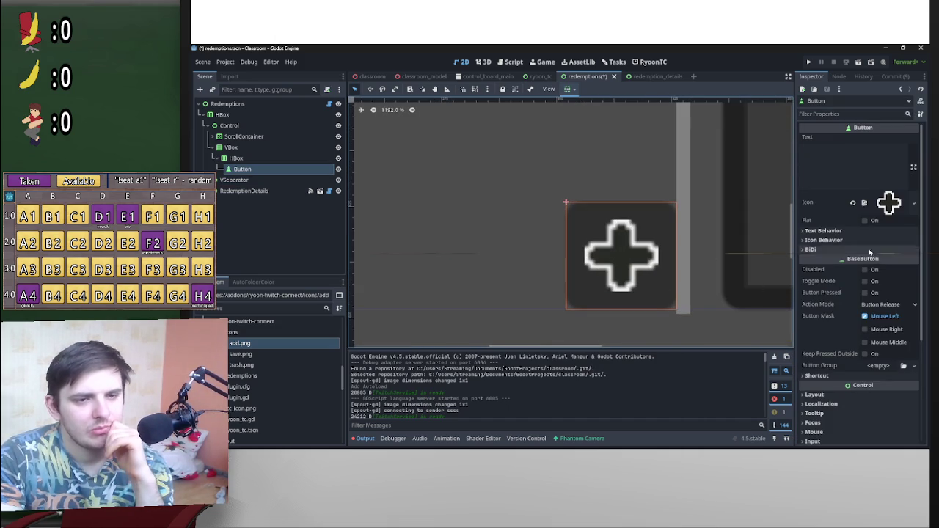
scroll(851, 309, down, 5)
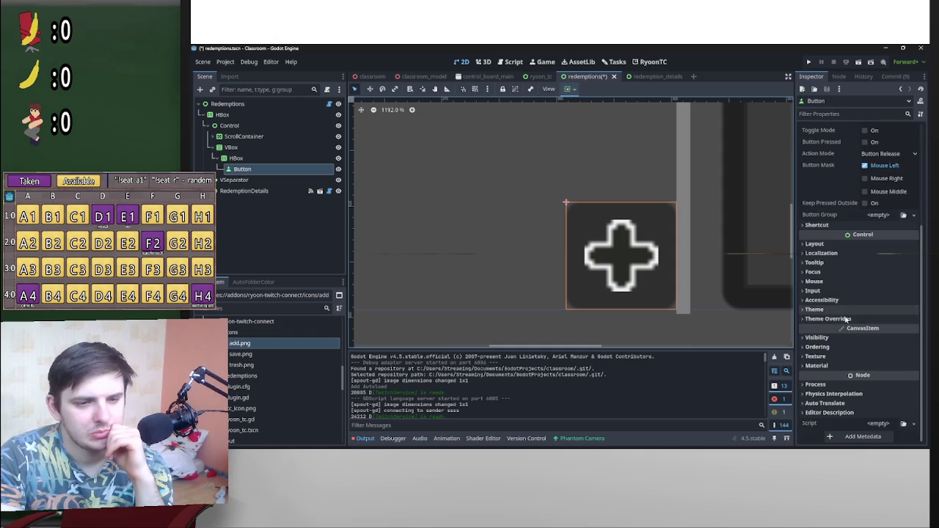
click(657, 76)
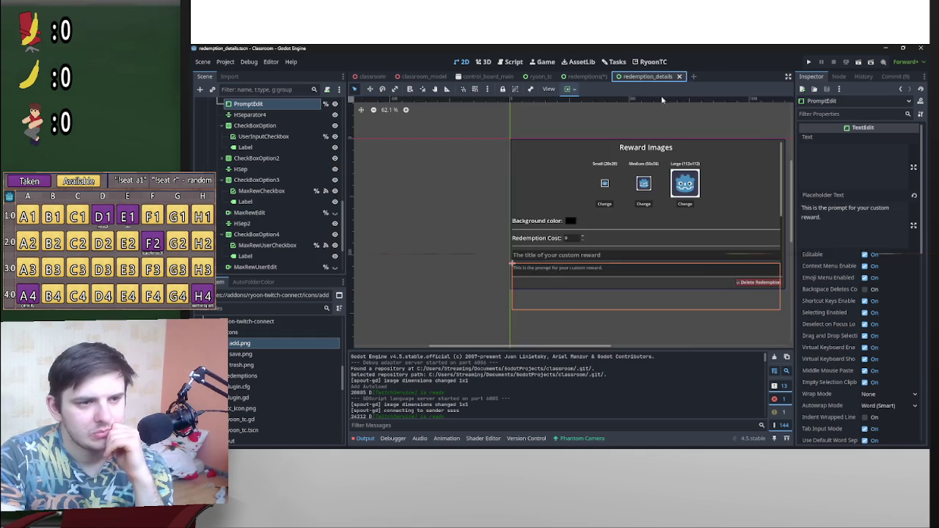
scroll(559, 242, up, 2)
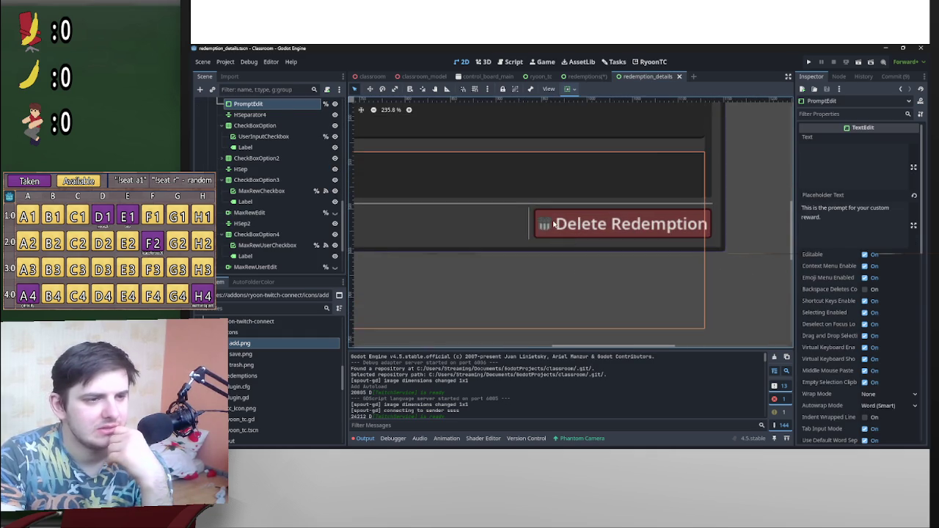
click(556, 227)
scroll(558, 238, up, 5)
scroll(872, 354, down, 8)
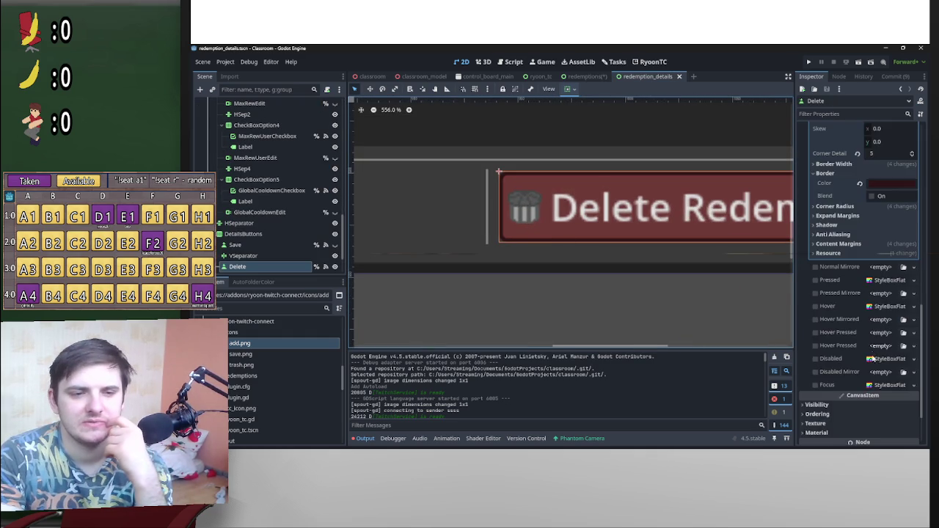
click(845, 356)
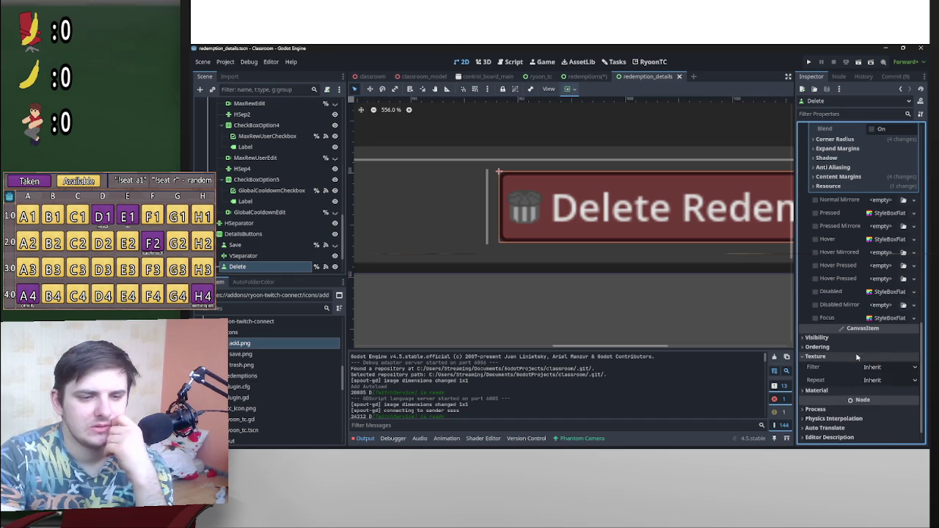
click(889, 367)
click(884, 389)
scroll(635, 303, down, 2)
scroll(635, 303, down, 5)
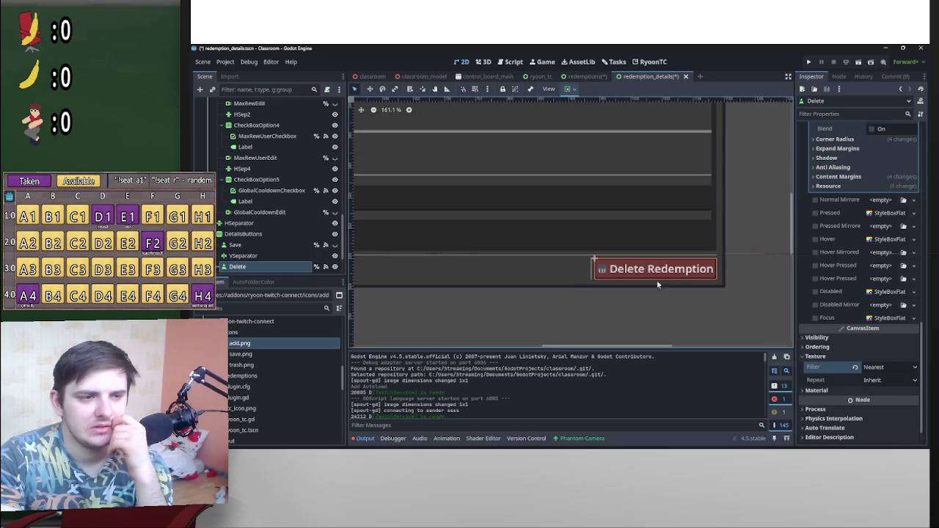
In the redemptions scene, set the plus-icon Button's texture filter to Nearest.
click(585, 76)
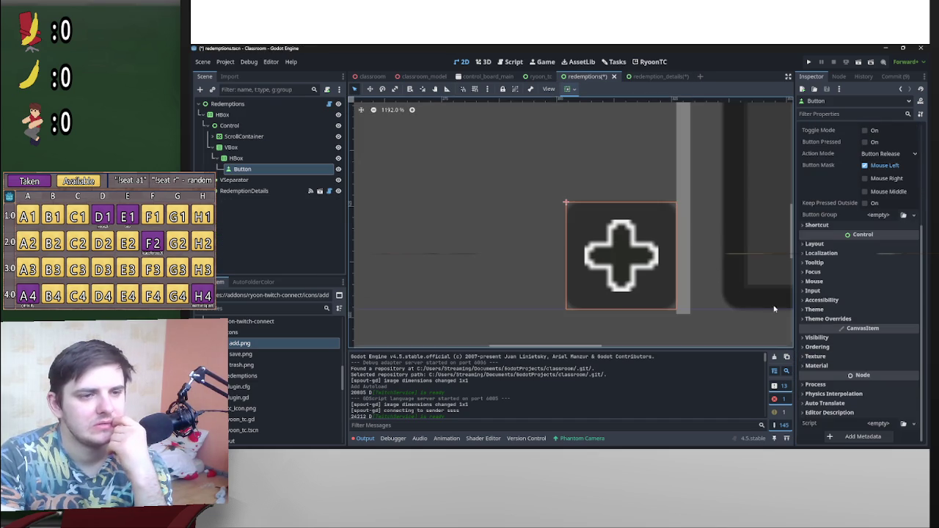
click(815, 356)
click(889, 367)
click(881, 393)
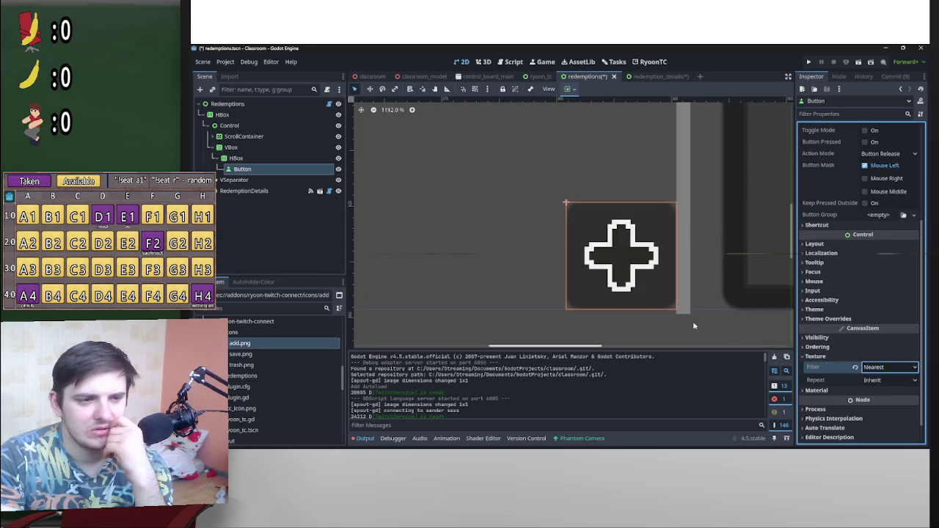
scroll(603, 292, down, 4)
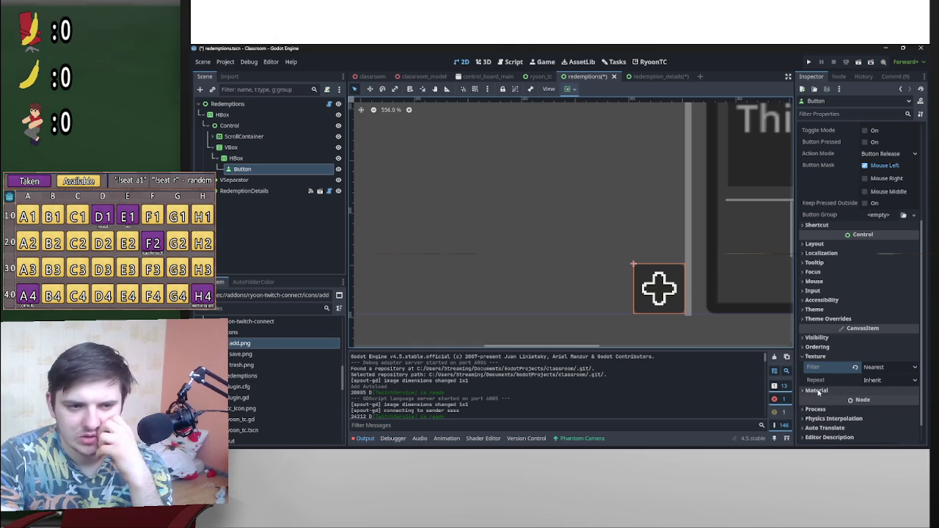
scroll(715, 309, down, 2)
scroll(697, 312, up, 4)
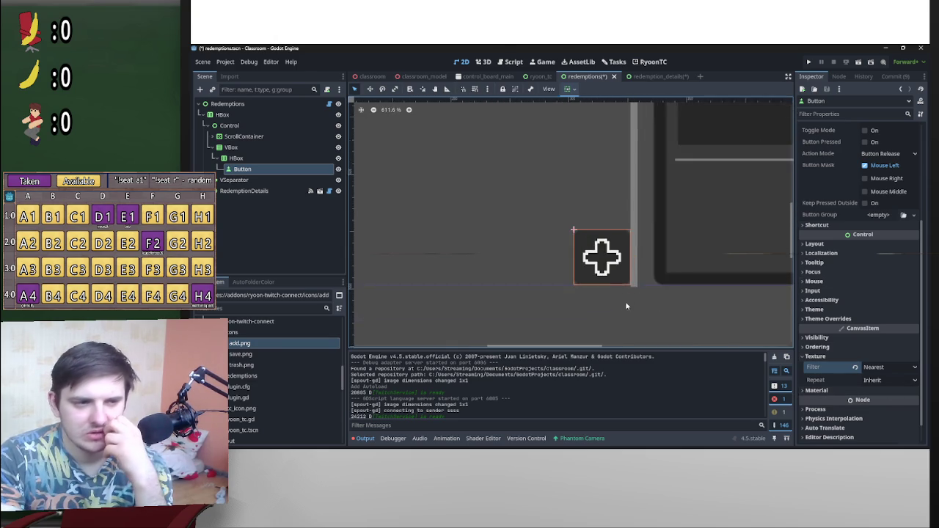
click(855, 318)
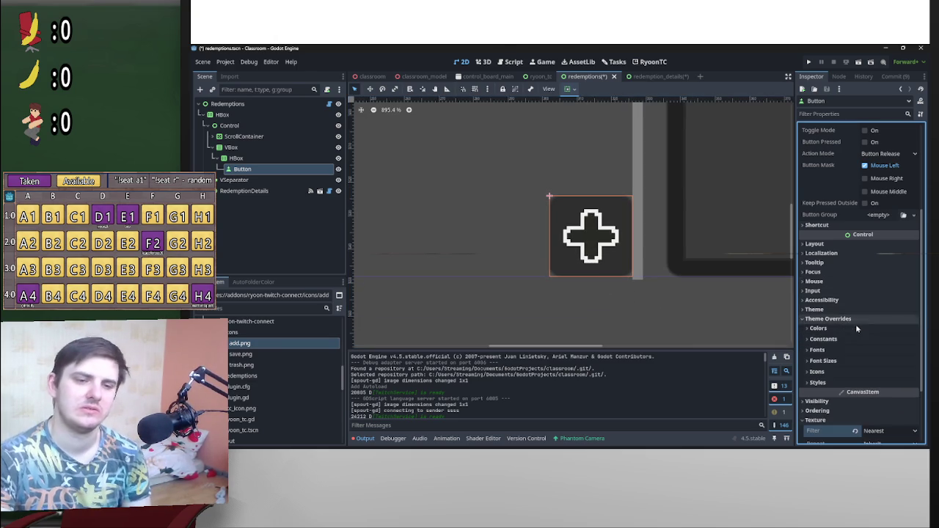
Add a Normal StyleBoxFlat override to the Button and try an orange background colour.
click(858, 382)
click(880, 394)
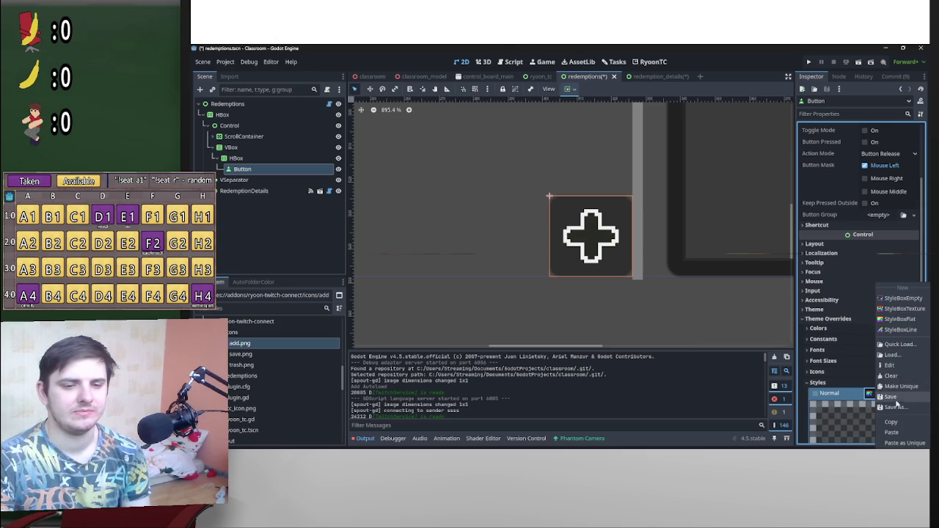
scroll(840, 368, down, 5)
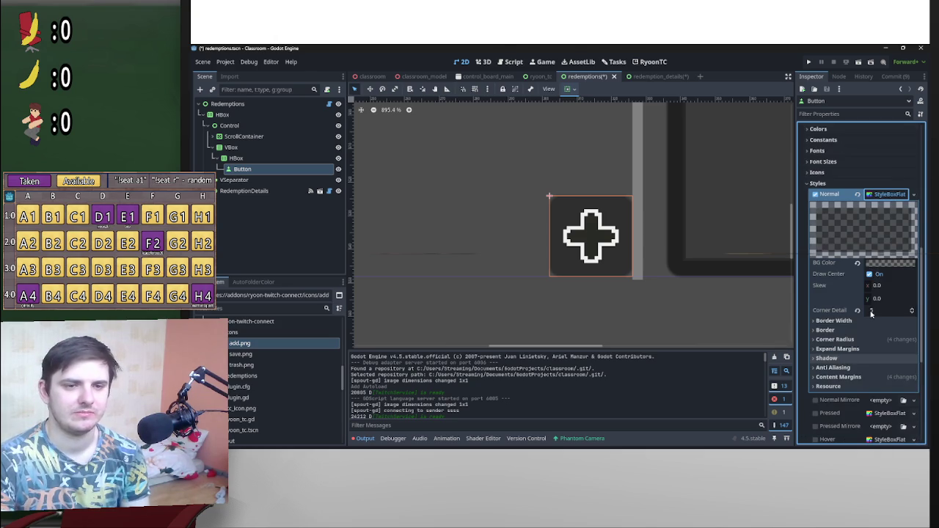
click(892, 265)
drag(906, 120, 902, 71)
mouse_move(880, 105)
mouse_down()
mouse_move(898, 74)
mouse_move(900, 87)
mouse_move(890, 91)
mouse_move(862, 82)
mouse_move(872, 97)
mouse_move(859, 69)
mouse_move(860, 89)
mouse_up()
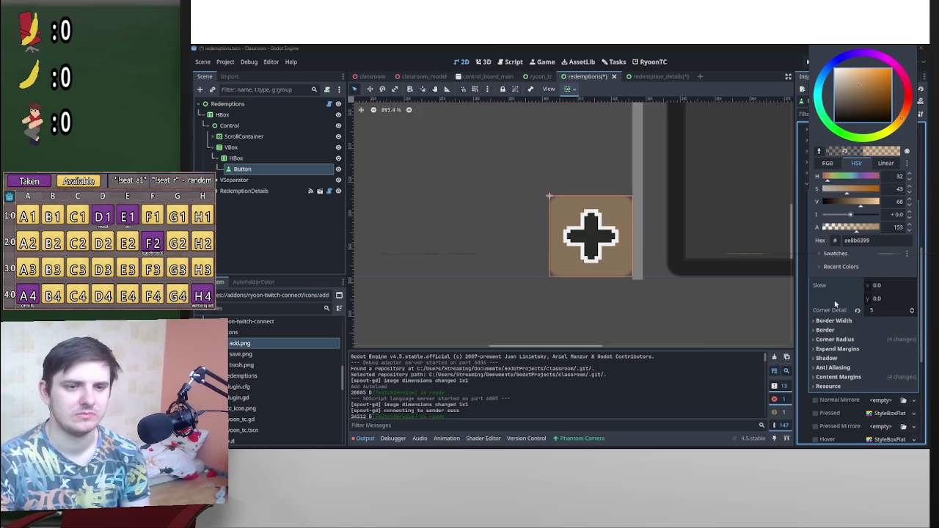
click(805, 316)
Change the Normal style background to a muted semi-transparent green, 44603b99.
scroll(652, 269, down, 2)
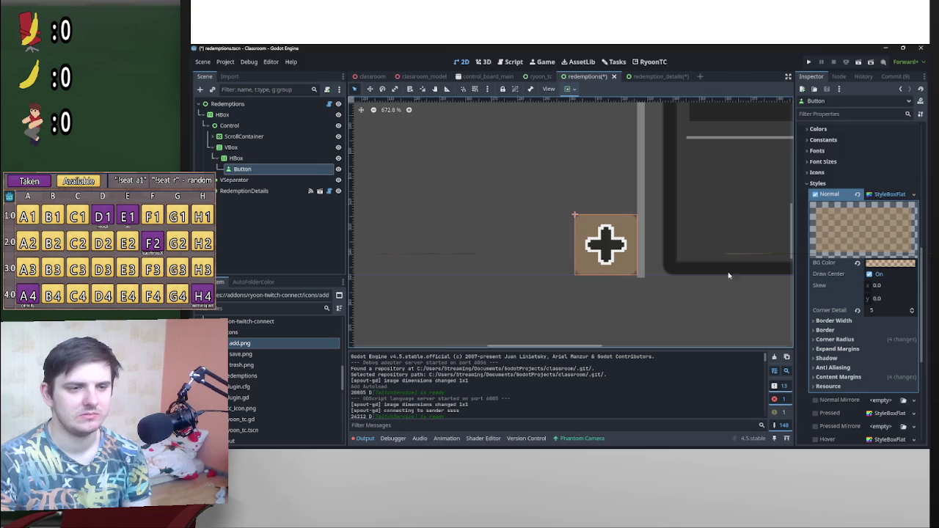
click(887, 266)
mouse_move(913, 110)
mouse_down()
mouse_move(909, 88)
mouse_move(904, 114)
mouse_move(877, 138)
mouse_move(881, 148)
mouse_move(890, 141)
mouse_up()
drag(853, 75, 876, 99)
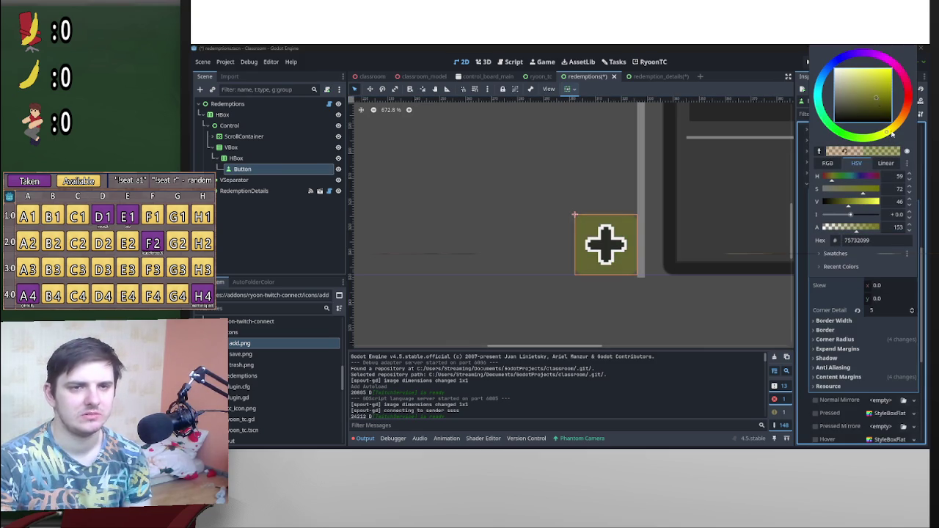
click(857, 142)
mouse_move(857, 106)
mouse_down()
mouse_move(850, 94)
mouse_move(857, 105)
mouse_up()
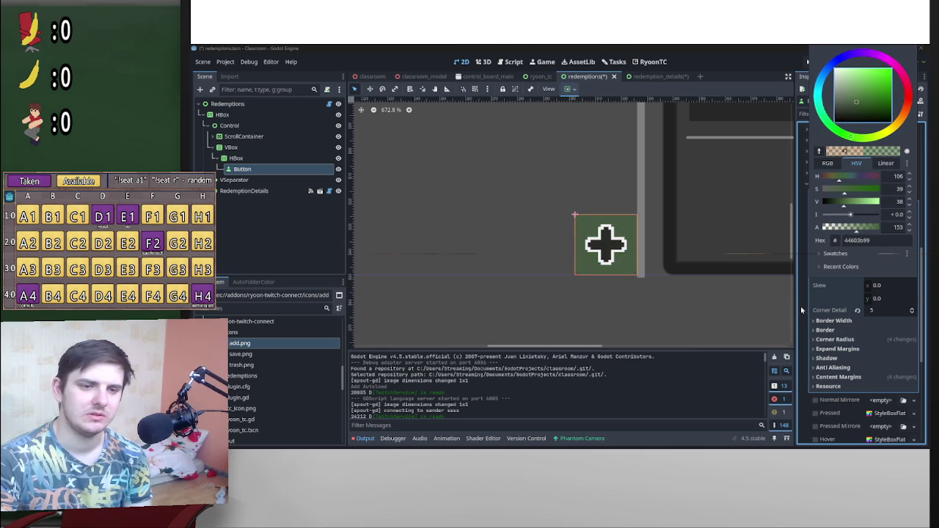
click(841, 331)
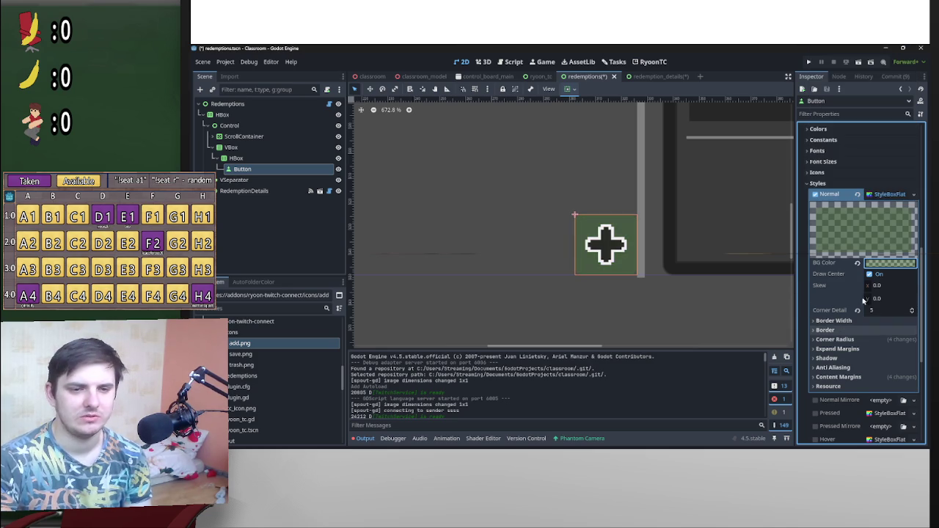
click(844, 330)
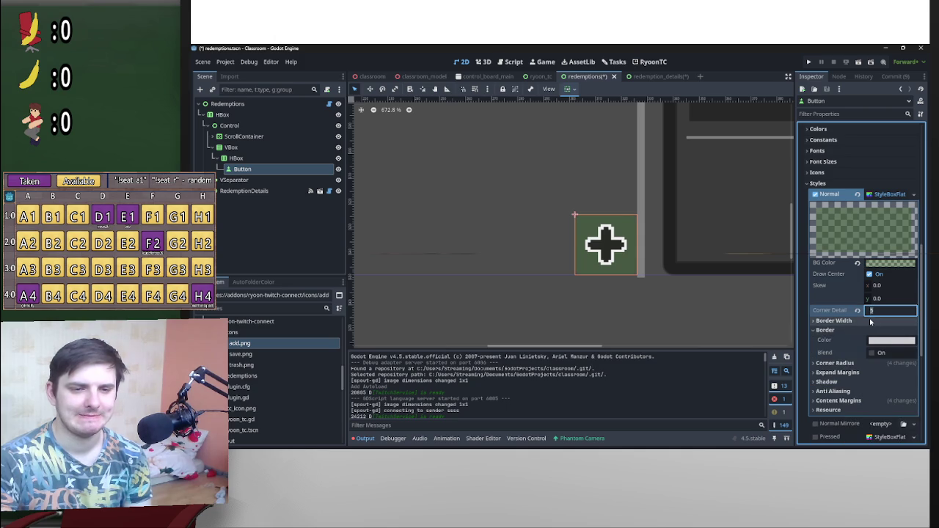
Set the Normal style's left and top border widths to 3 px.
click(870, 322)
click(887, 332)
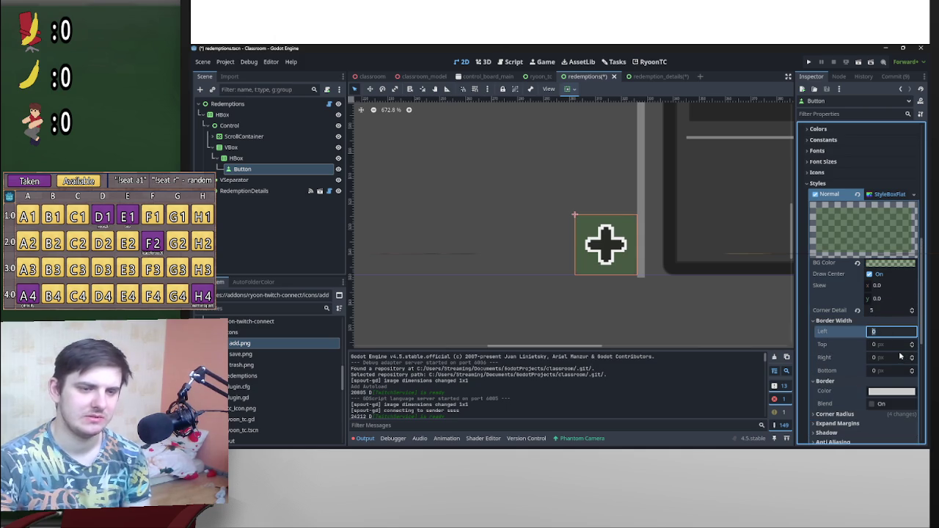
text(4)
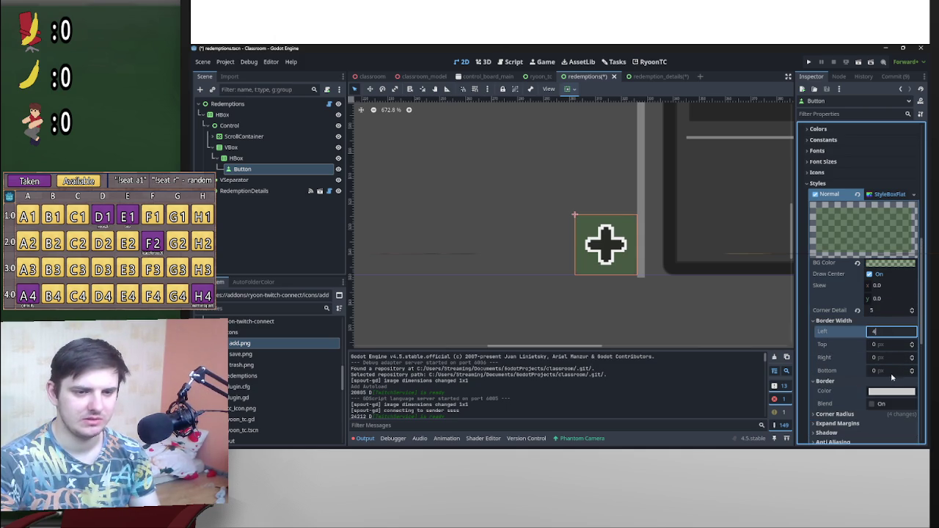
click(884, 344)
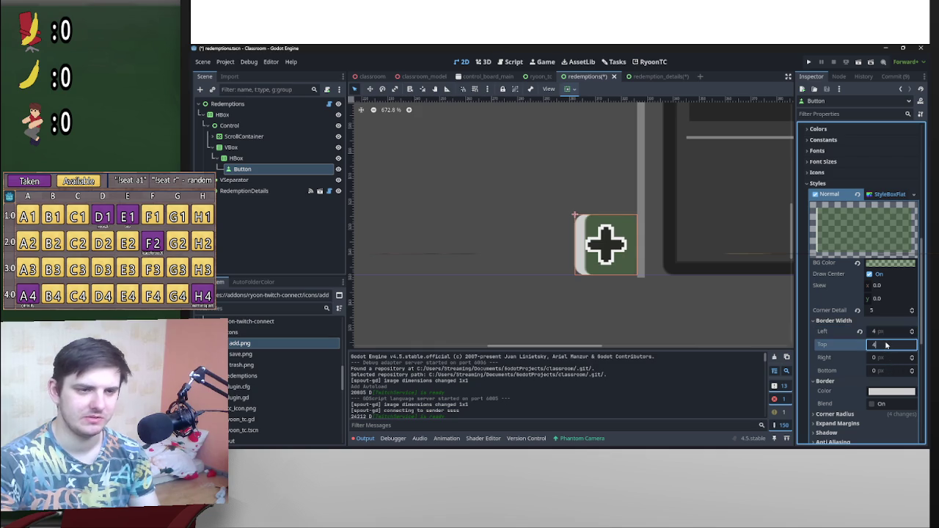
text(4)
key(Return)
scroll(714, 285, up, 3)
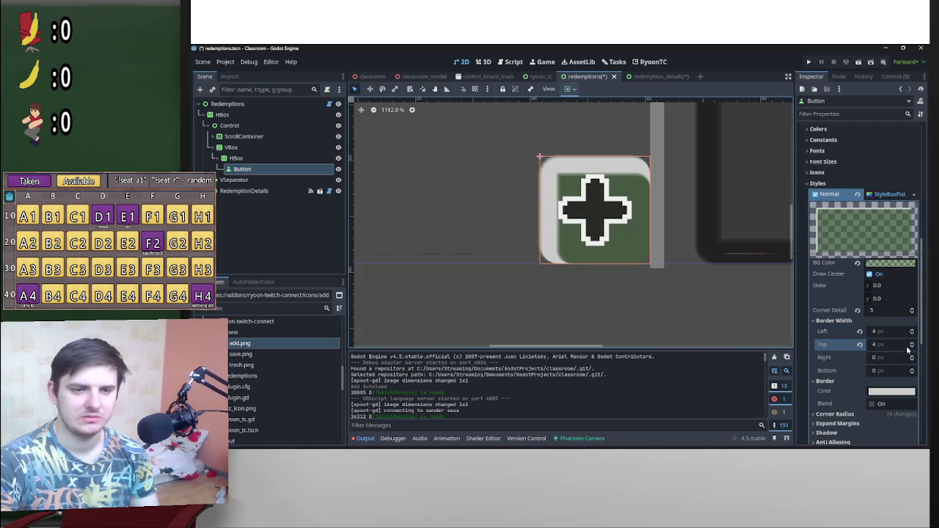
click(889, 332)
text(3)
key(Tab)
text(3)
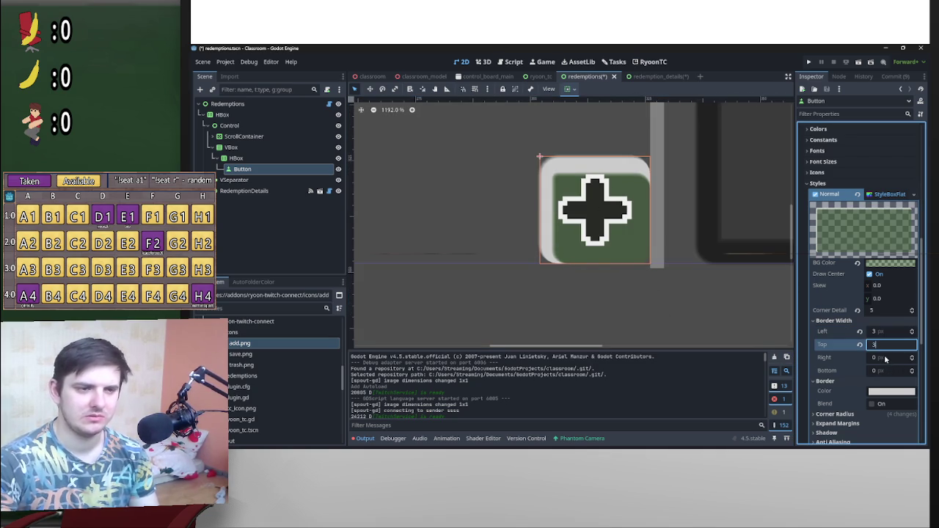
key(Return)
scroll(664, 308, down, 2)
scroll(732, 328, up, 1)
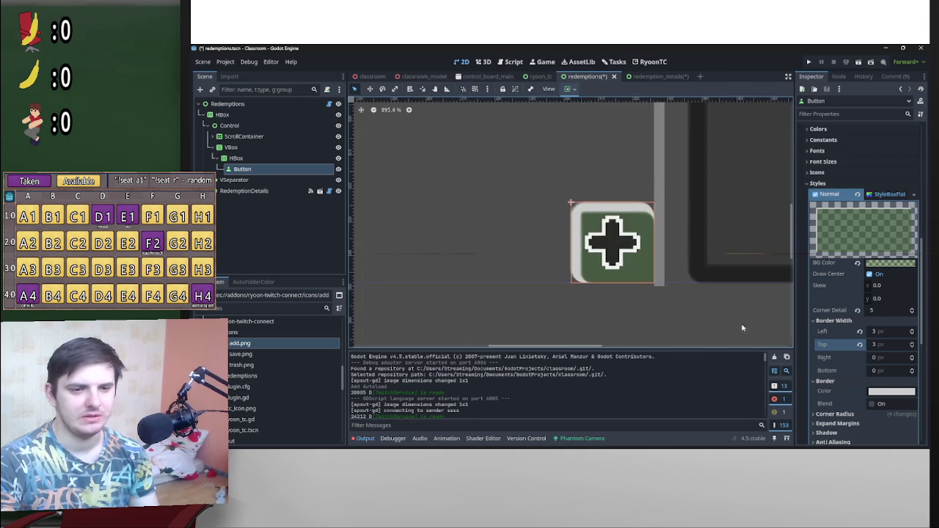
scroll(732, 328, up, 1)
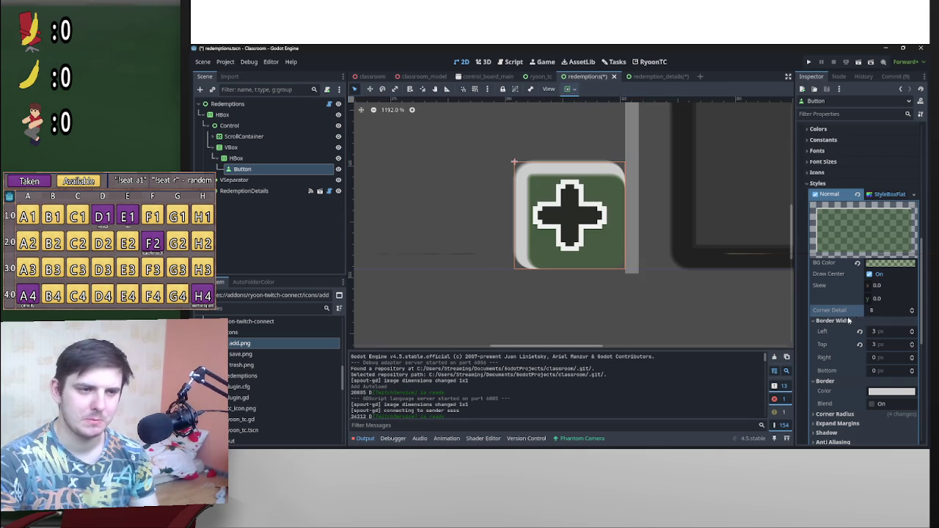
Raise the corner detail value, and try a 1 px bottom border before removing it.
click(912, 312)
click(912, 312)
click(912, 312)
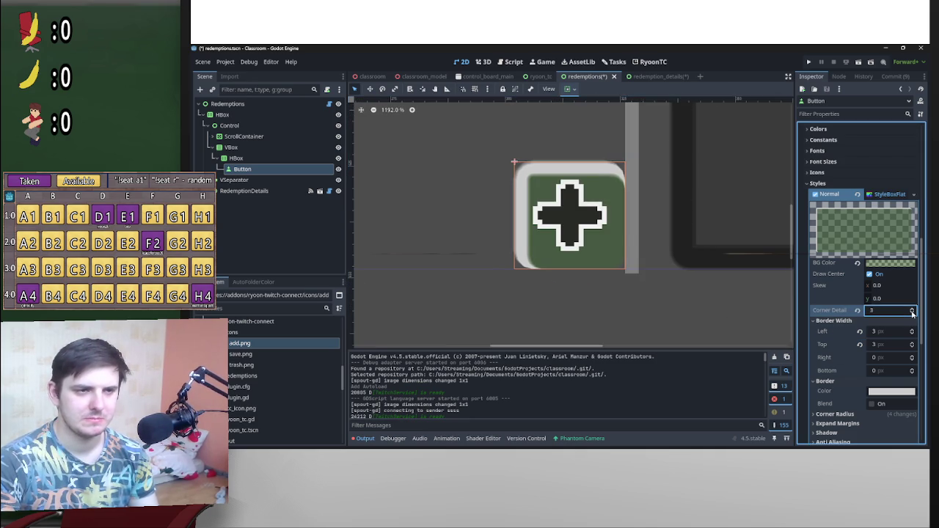
click(912, 313)
click(912, 312)
click(911, 309)
click(911, 309)
click(911, 309)
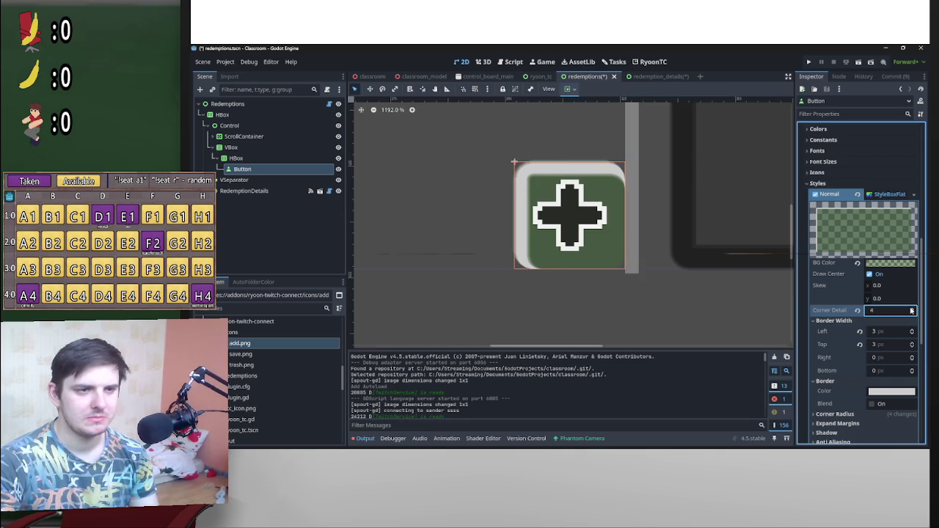
click(911, 309)
click(911, 309)
click(911, 308)
scroll(734, 317, down, 5)
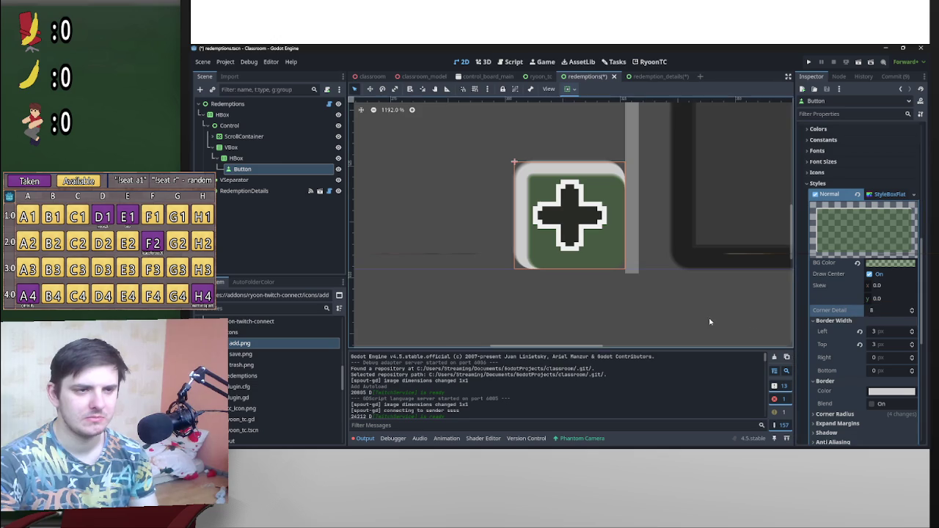
scroll(908, 312, down, 2)
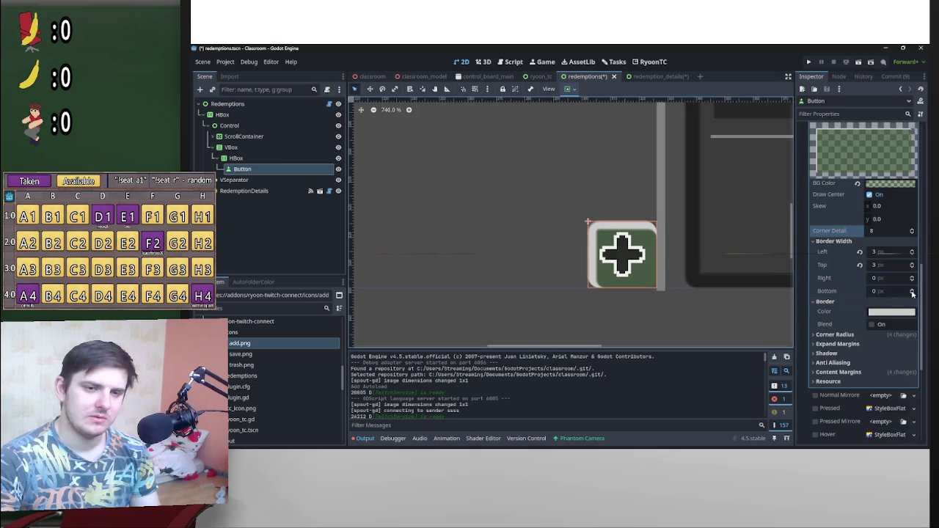
click(912, 289)
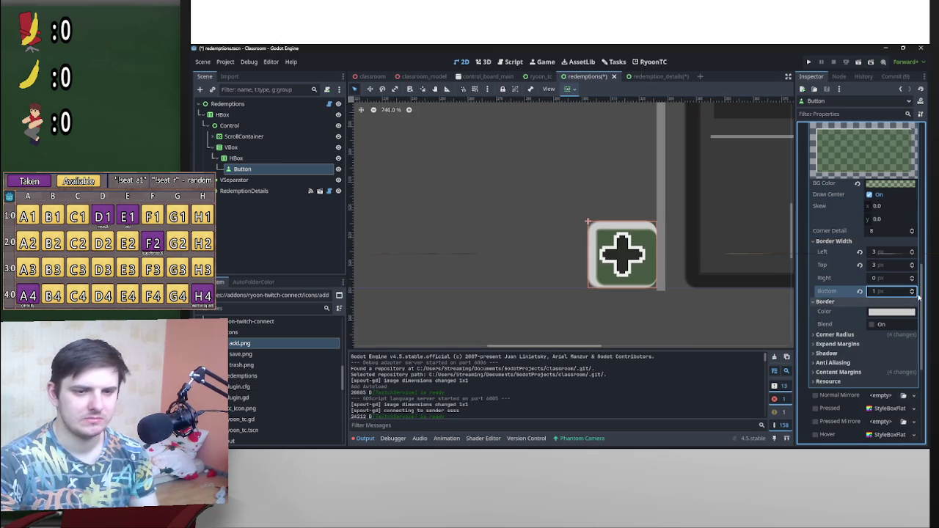
click(911, 292)
scroll(734, 310, up, 10)
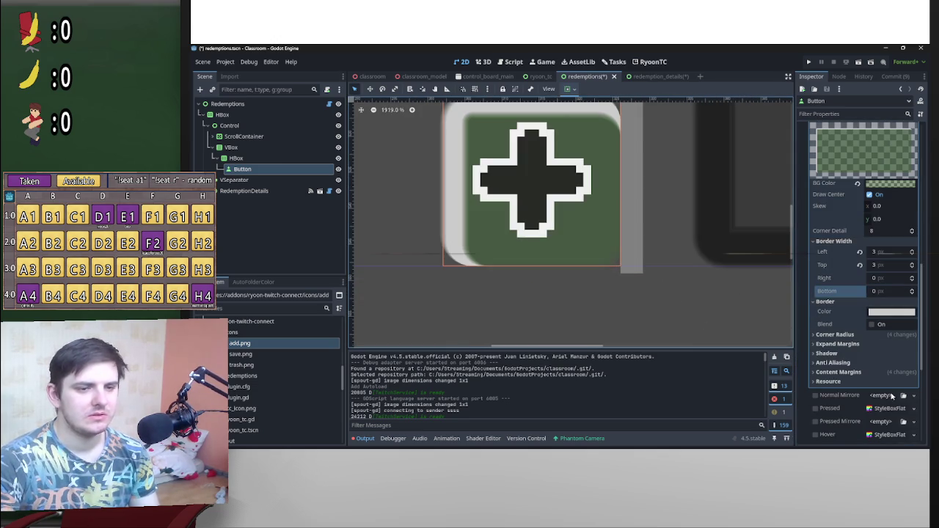
Reset the bottom-right and bottom-left corner radii to 0, keeping only the top corners rounded.
click(843, 334)
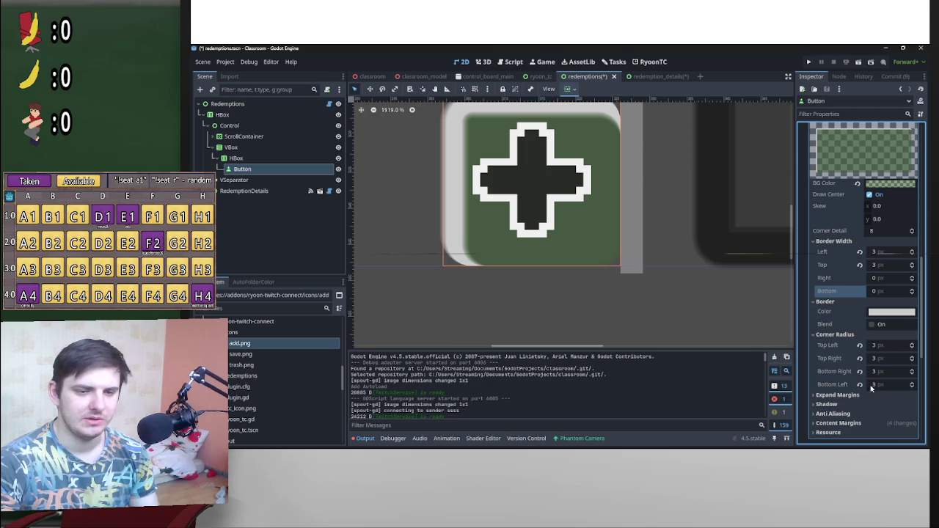
click(860, 371)
scroll(641, 306, down, 3)
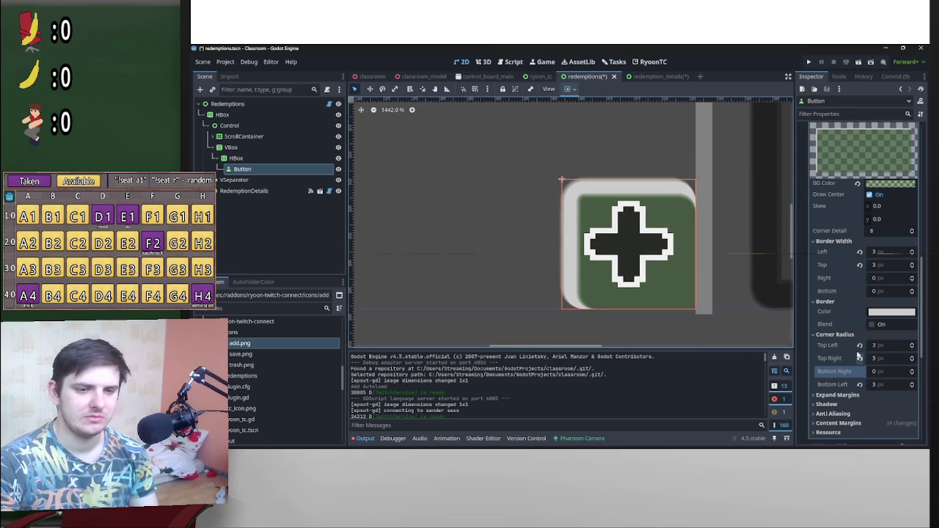
click(860, 385)
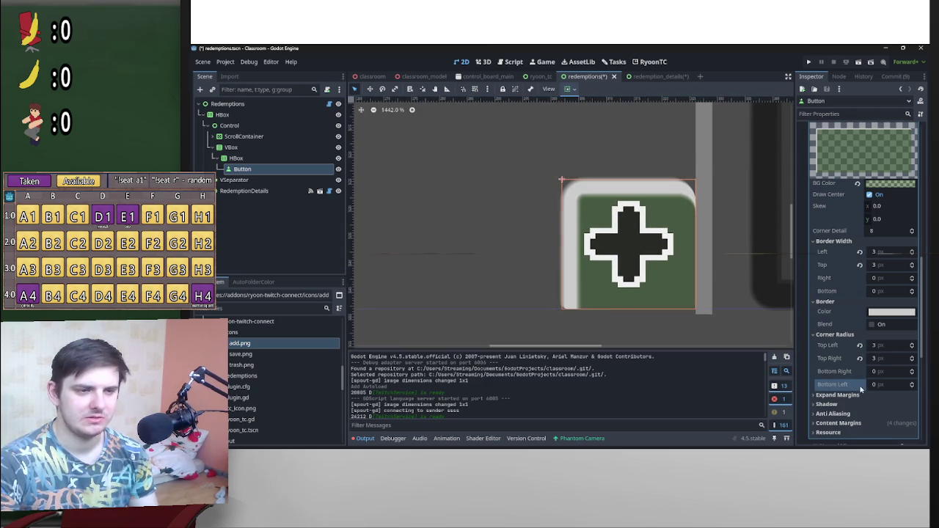
click(860, 359)
click(677, 329)
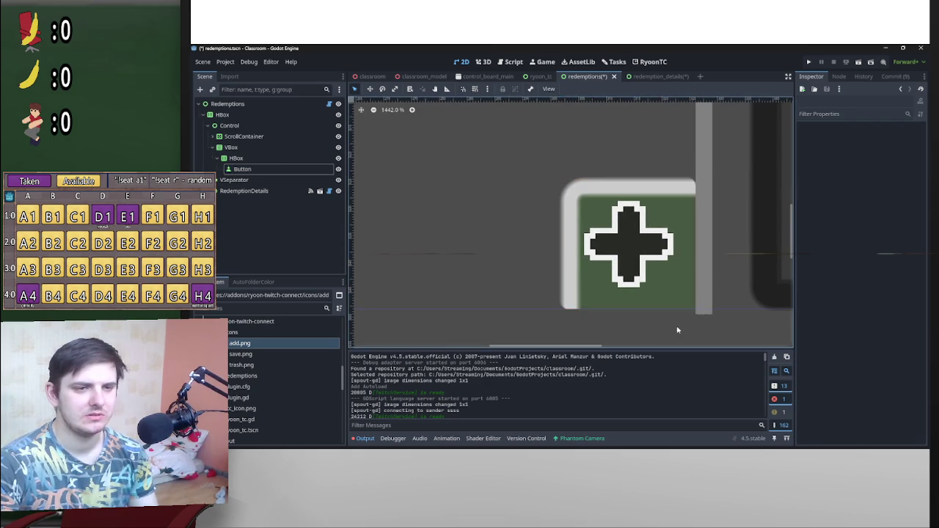
Select the plus Button, then try stretching its icon to fill and undo it.
scroll(692, 322, down, 5)
scroll(708, 319, up, 3)
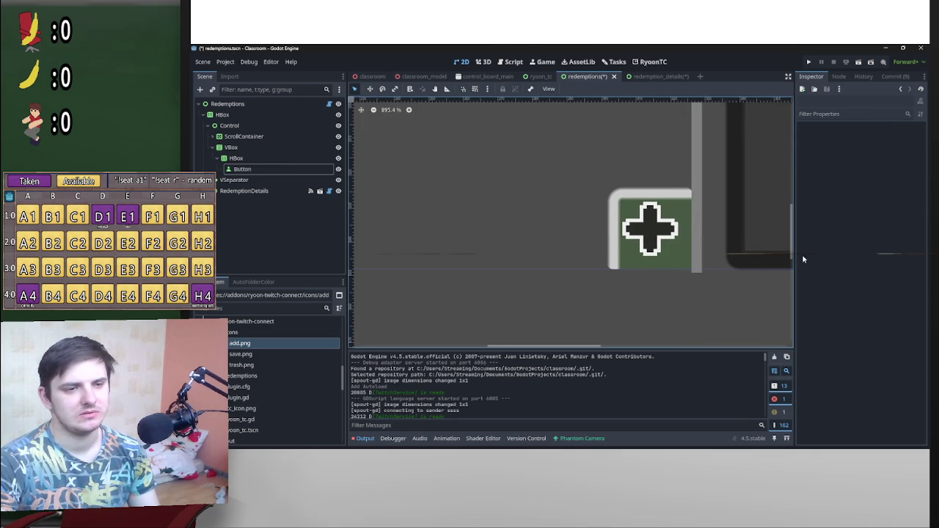
mouse_move(666, 283)
mouse_down()
mouse_move(656, 248)
mouse_move(620, 224)
mouse_up()
click(242, 168)
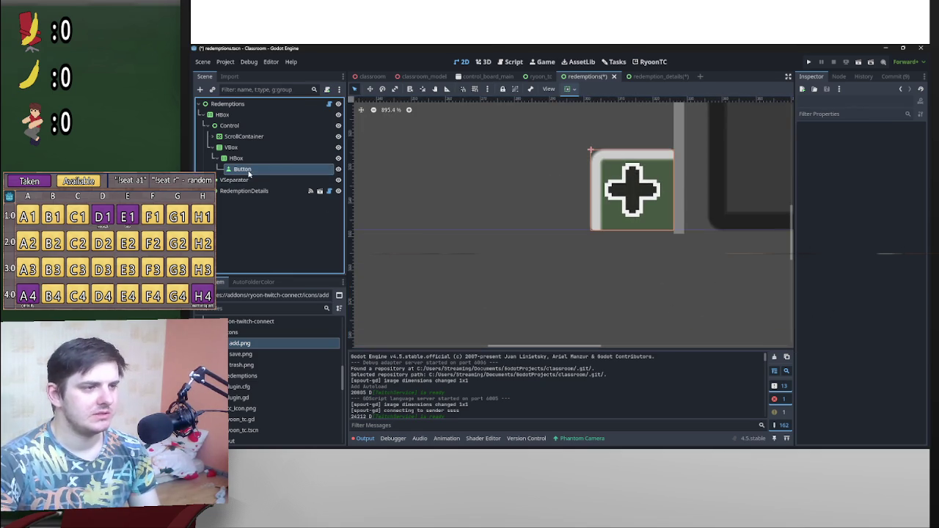
scroll(845, 380, down, 5)
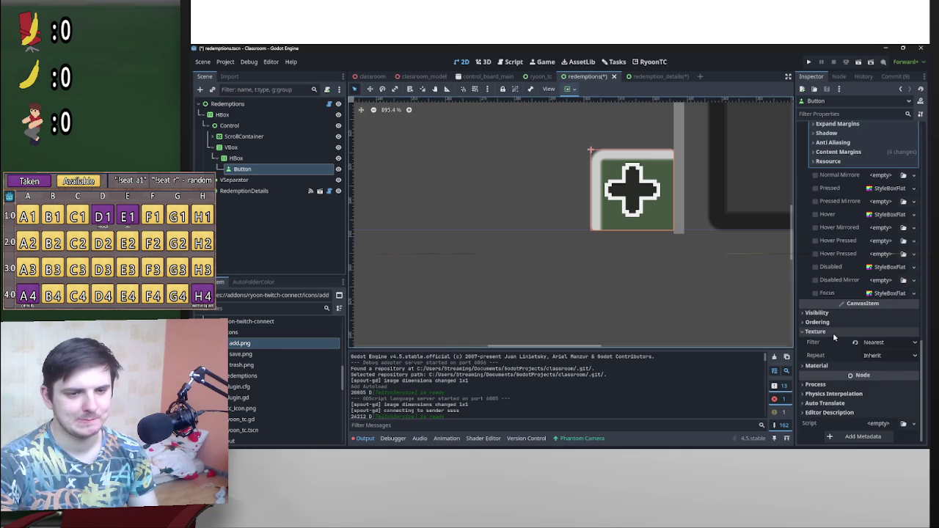
scroll(833, 334, up, 5)
scroll(870, 376, up, 10)
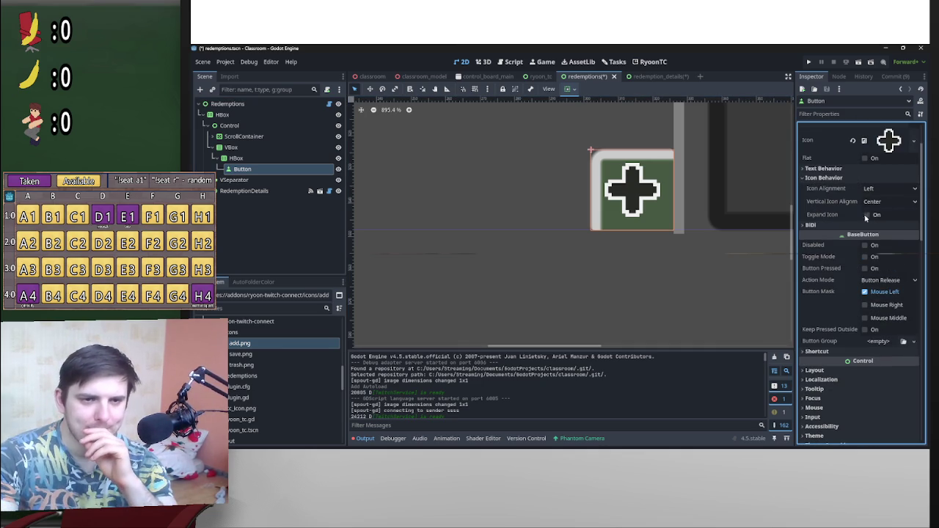
click(866, 216)
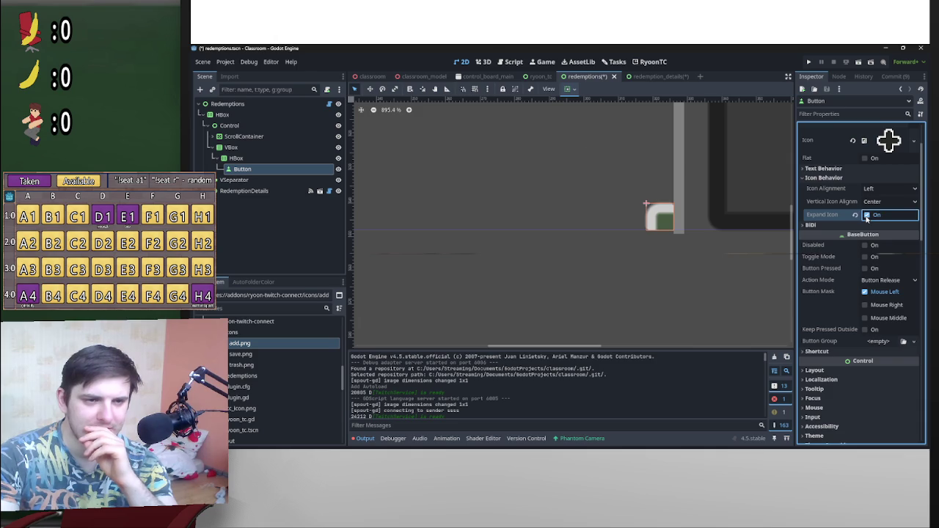
scroll(851, 323, down, 2)
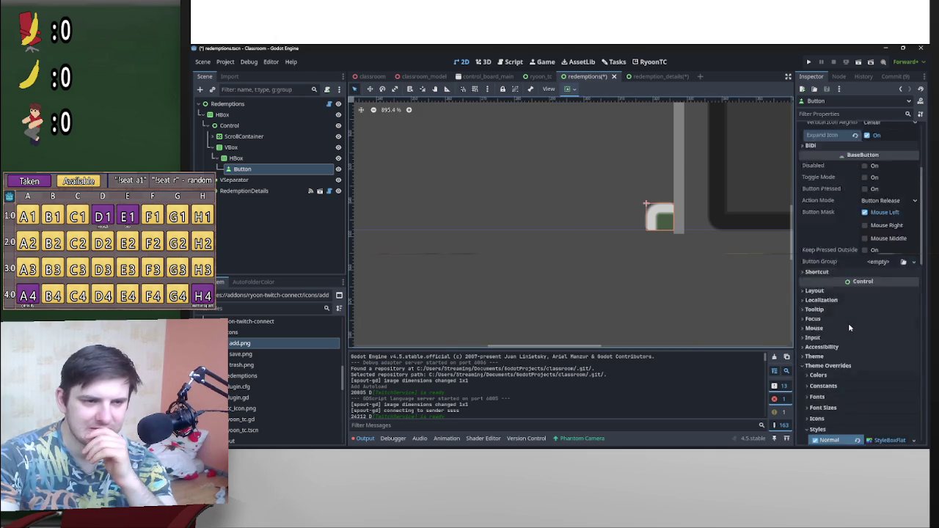
scroll(855, 319, up, 5)
key(ctrl+z)
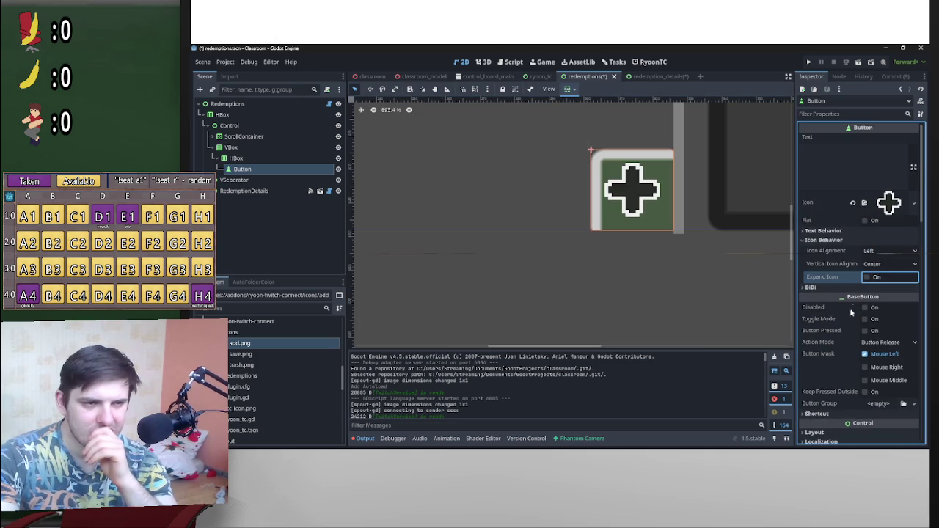
Align the button's icon to the right horizontally and the bottom vertically.
click(883, 254)
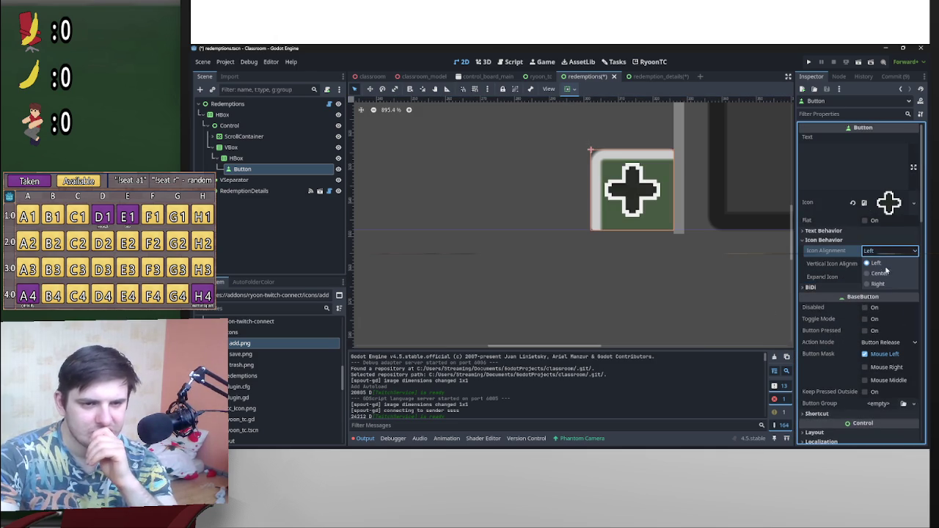
click(880, 273)
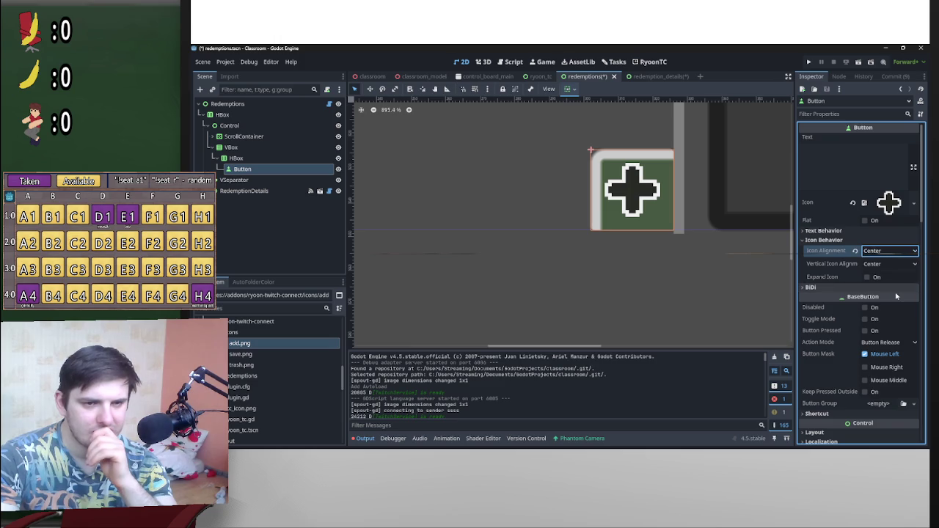
click(886, 264)
click(887, 296)
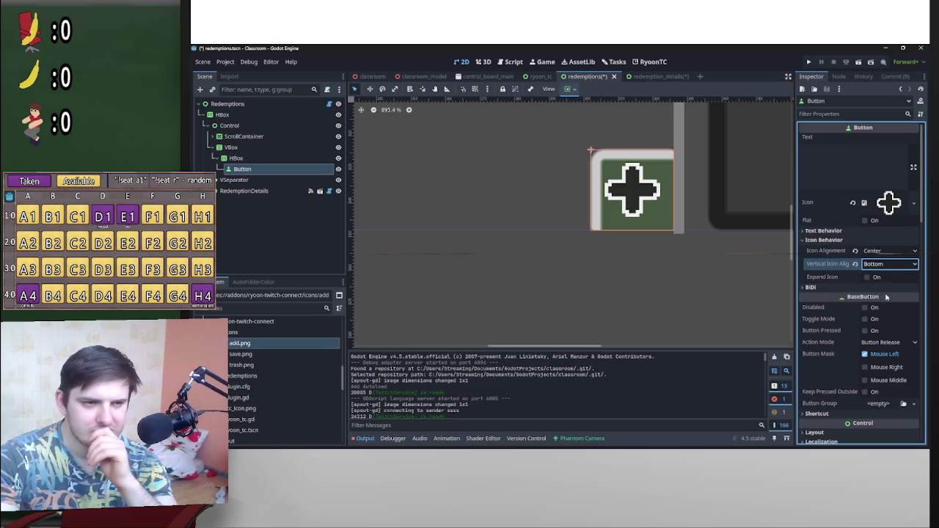
click(890, 265)
click(886, 252)
click(887, 253)
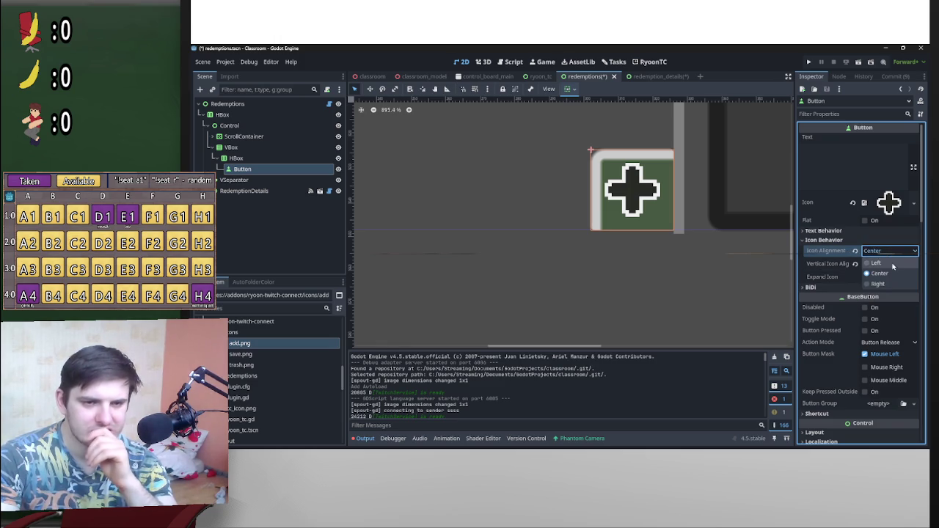
click(879, 283)
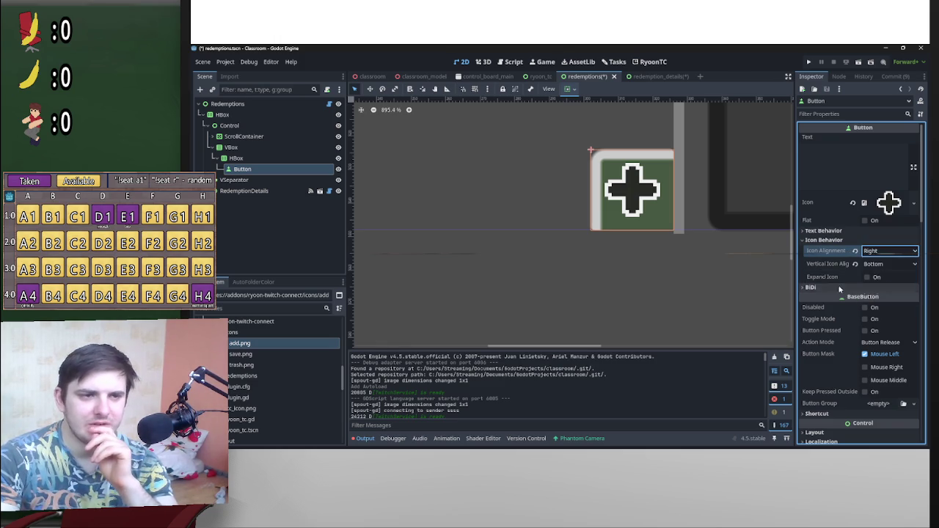
Set the button's custom minimum size to 25 x 25, trying widths 20 and 30 first.
scroll(838, 342, down, 5)
click(843, 235)
click(882, 273)
key(ctrl+a)
text(20)
key(Return)
key(ctrl+a)
text(30)
key(Return)
key(ctrl+a)
text(25)
key(Return)
click(885, 285)
text(25)
key(Return)
Enlarge the button's custom minimum size to 30 x 30.
click(879, 273)
text(30)
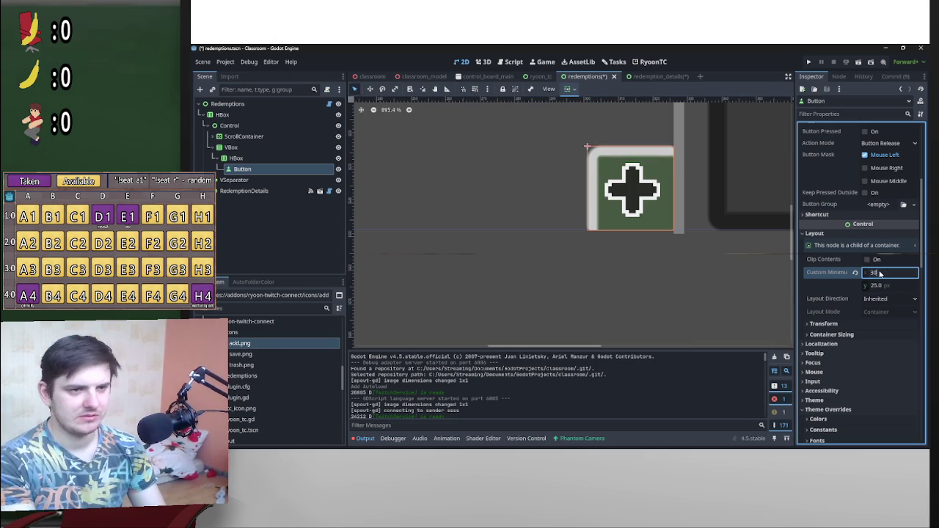
key(Return)
click(883, 287)
text(30)
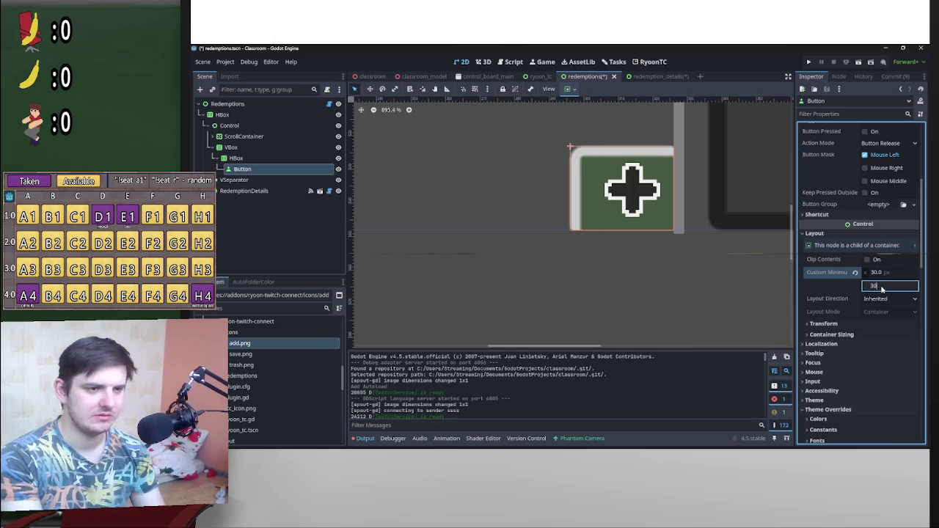
key(Return)
Round the StyleBoxFlat's top-left corner to 12 px.
scroll(705, 318, down, 5)
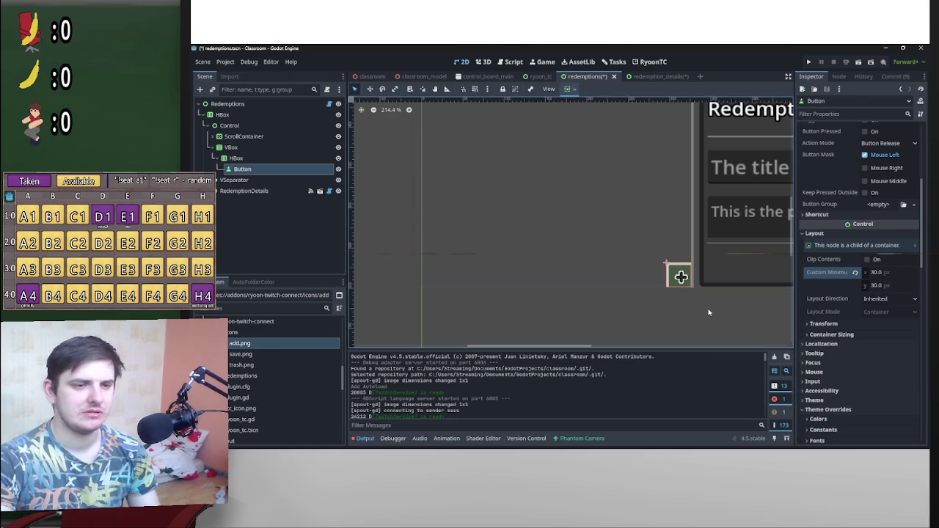
scroll(710, 312, up, 3)
scroll(868, 339, down, 10)
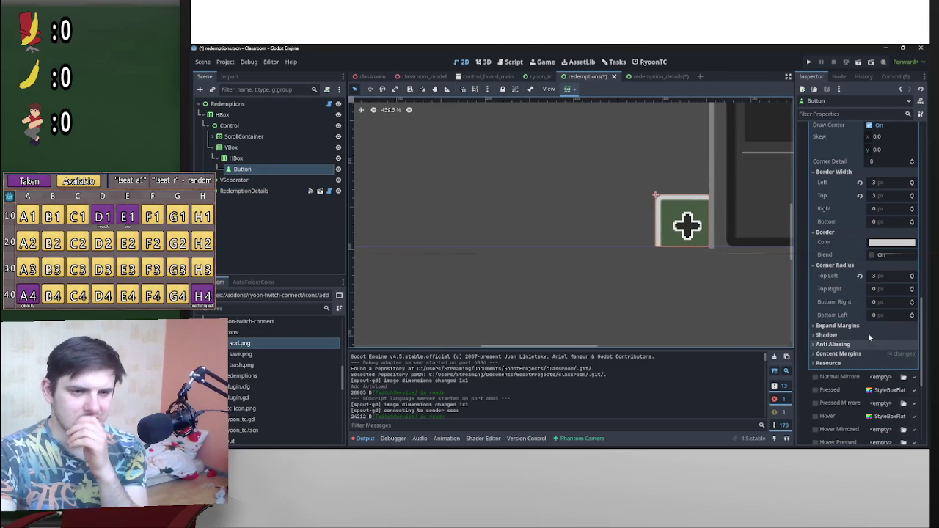
click(887, 277)
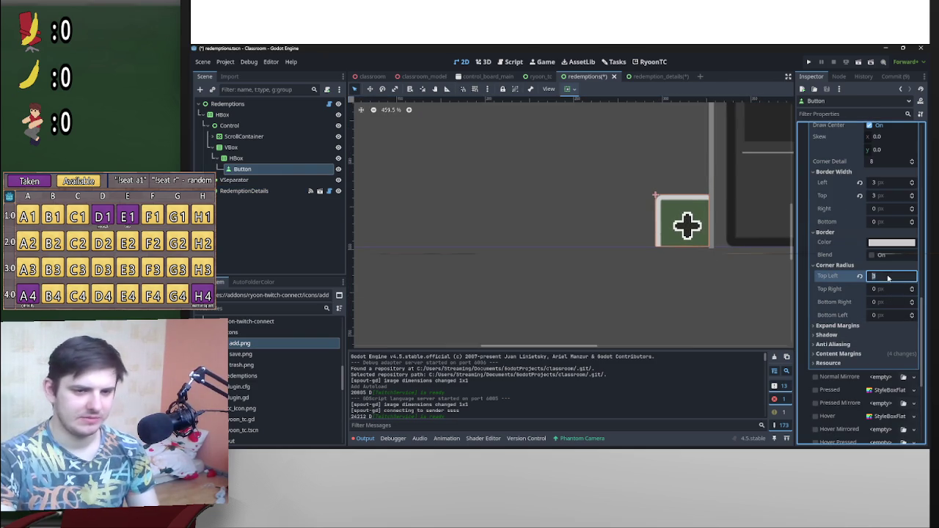
key(Return)
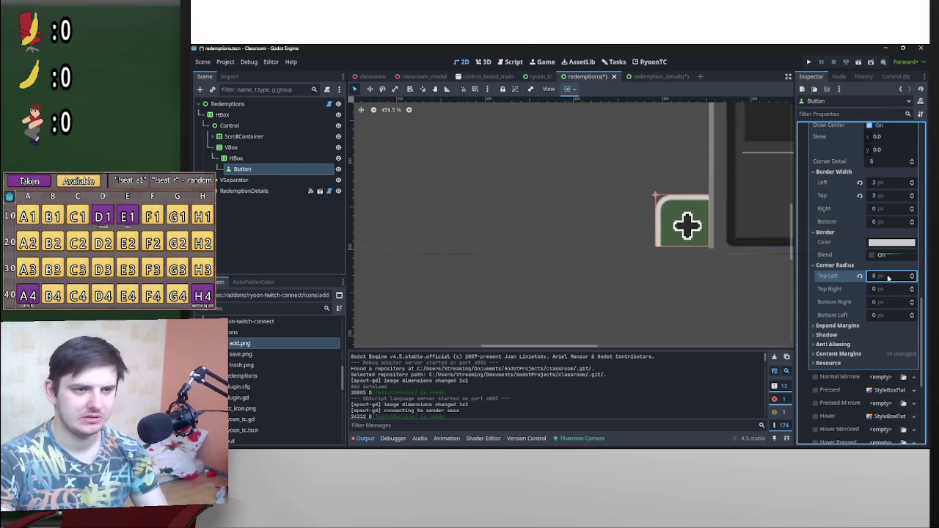
click(889, 279)
text(12)
key(Return)
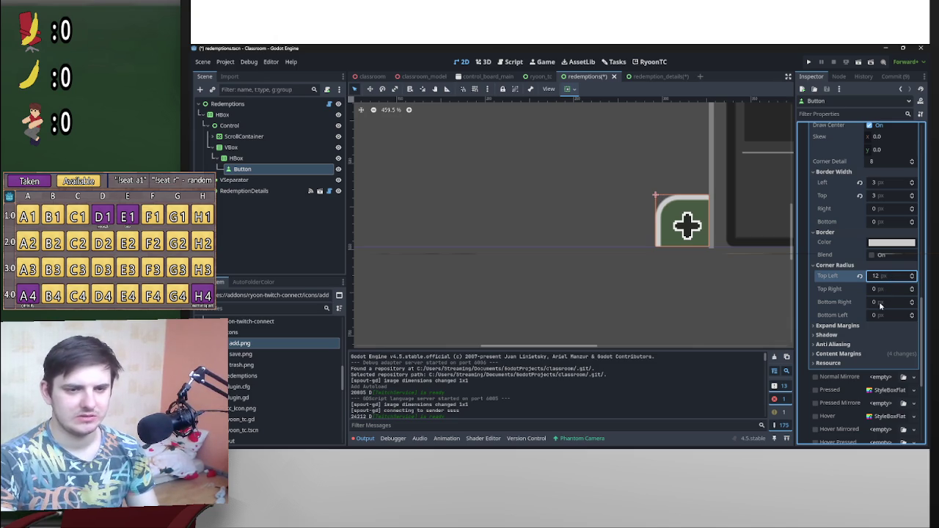
Try 4 px radii on the bottom-right, bottom-left and top-right corners, previewing and undoing.
click(881, 304)
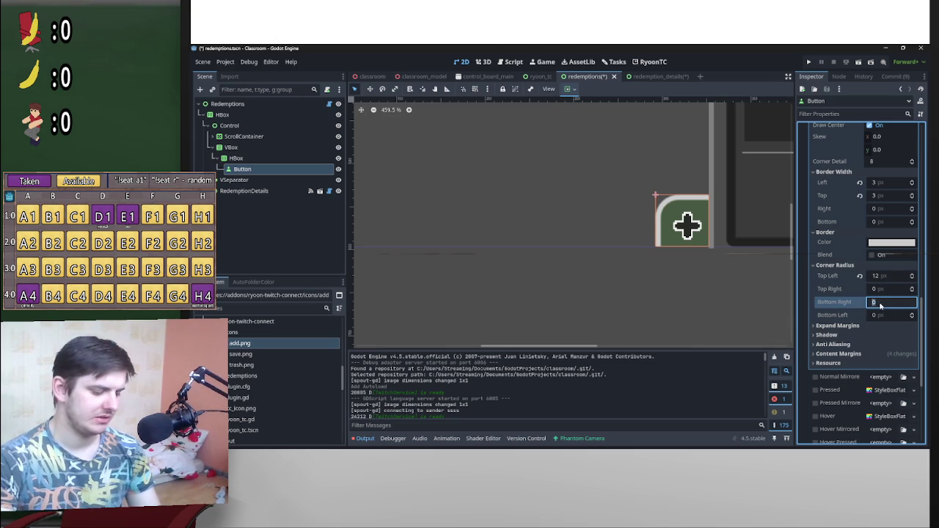
text(4)
key(Return)
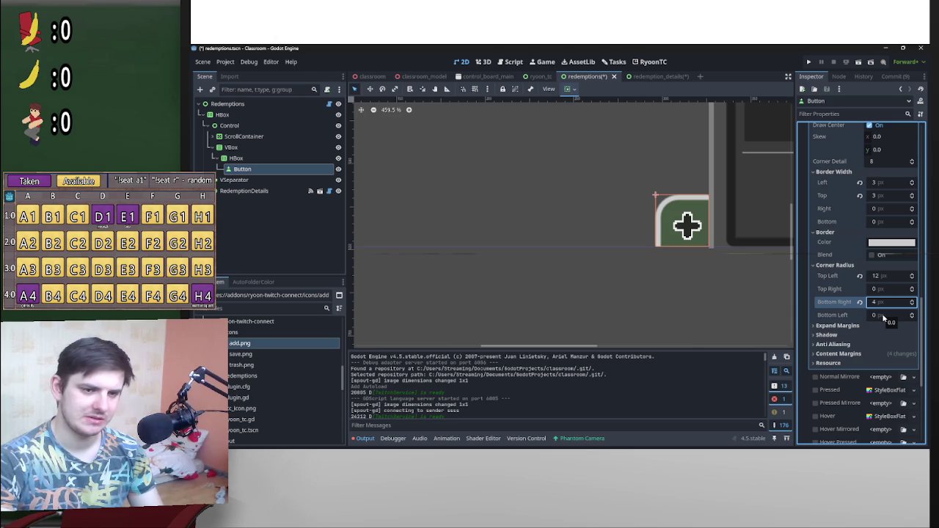
click(882, 314)
text(4)
key(Return)
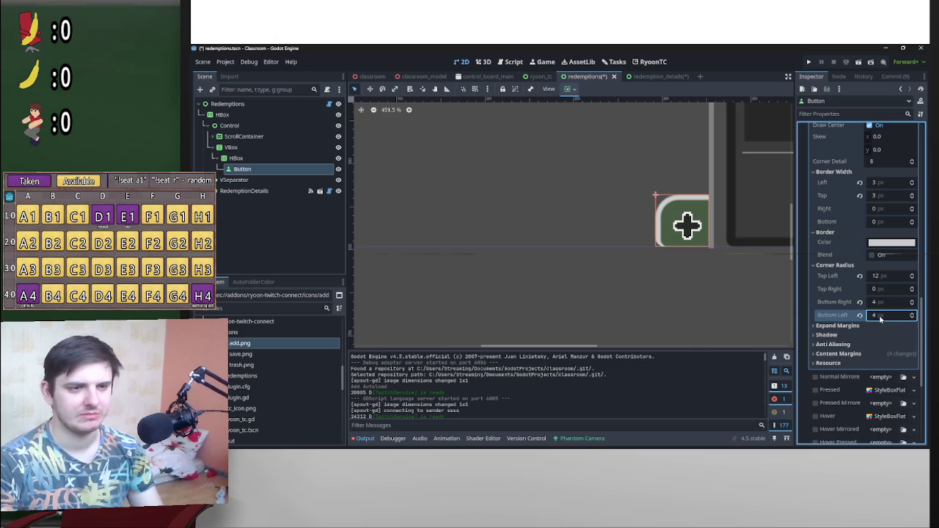
scroll(679, 273, up, 2)
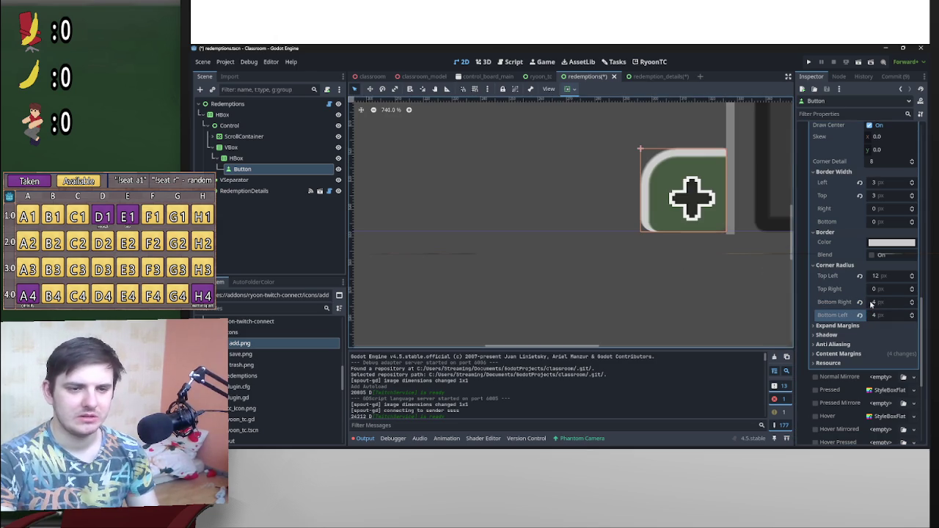
click(860, 302)
click(878, 291)
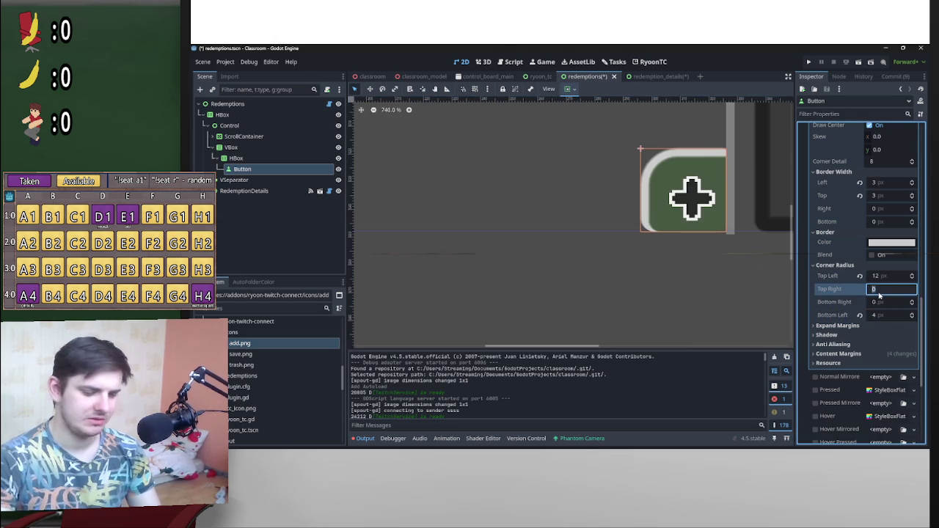
text(4)
key(Return)
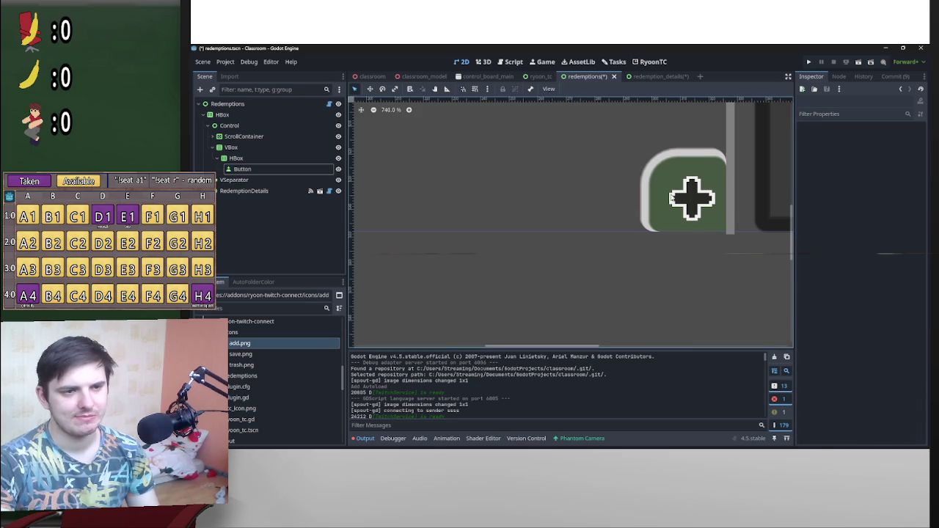
click(737, 305)
scroll(736, 305, down, 4)
scroll(737, 305, down, 5)
key(ctrl+z)
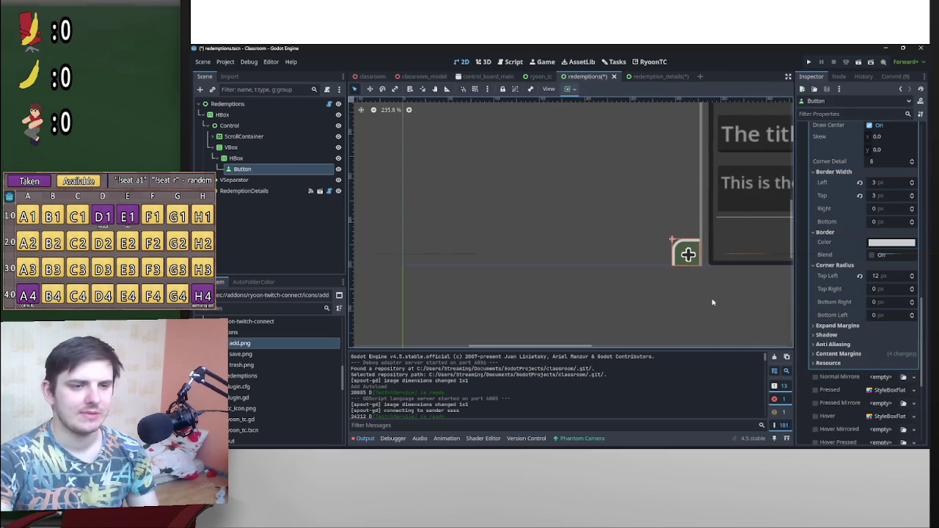
scroll(741, 299, up, 6)
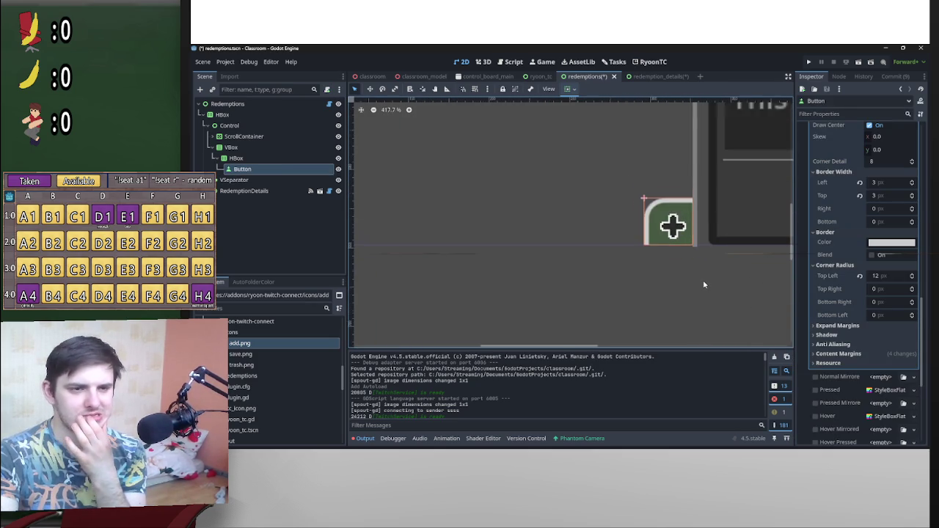
Change the border colour to dark green 1a3c19 and preview the button.
click(889, 244)
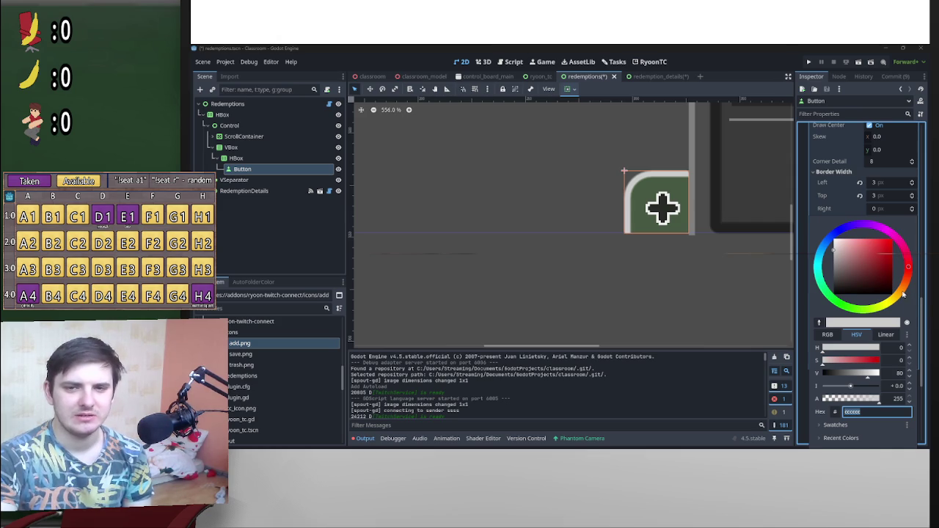
mouse_move(896, 296)
mouse_down()
mouse_move(841, 303)
mouse_move(881, 289)
mouse_move(868, 289)
mouse_up()
click(705, 294)
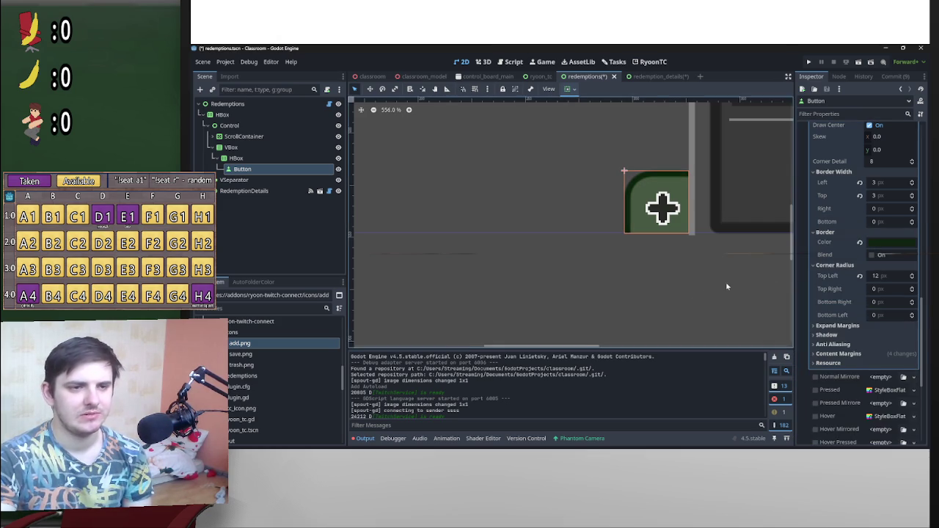
scroll(733, 277, down, 10)
click(719, 295)
scroll(702, 298, down, 2)
scroll(631, 272, down, 2)
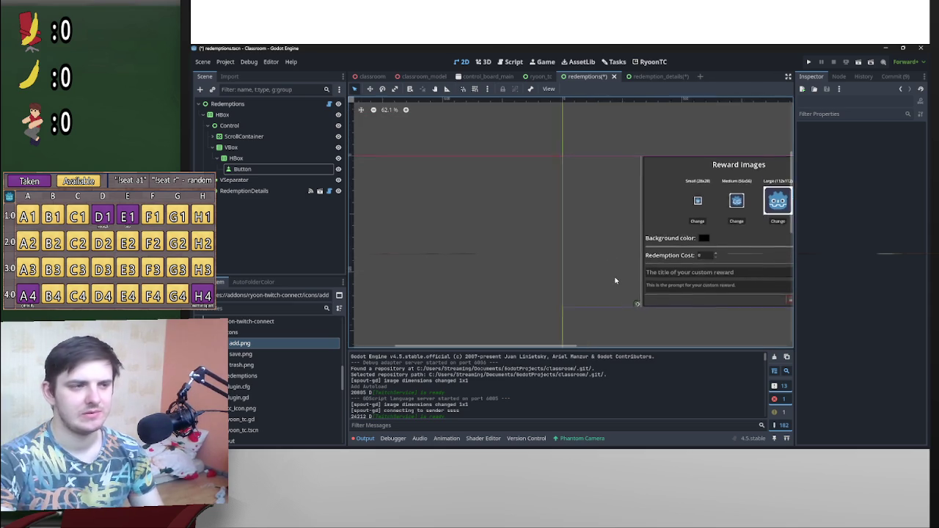
Rename the Button node to NewRedemption, then delete it from the scene.
double_click(246, 170)
text(NewRedemption)
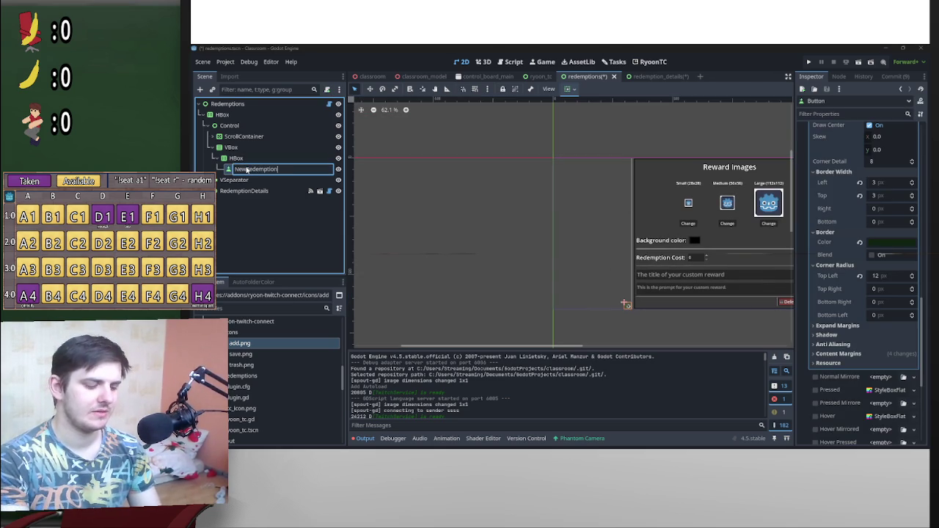
key(Return)
key(Delete)
click(504, 283)
Check add_dpi.png's Import As options, then open Help > Search Help.
click(284, 360)
click(230, 76)
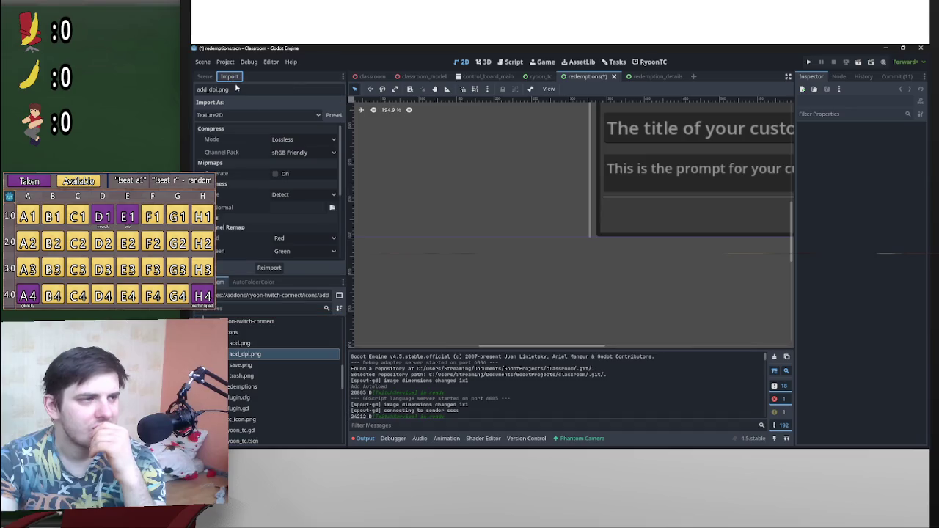
click(270, 116)
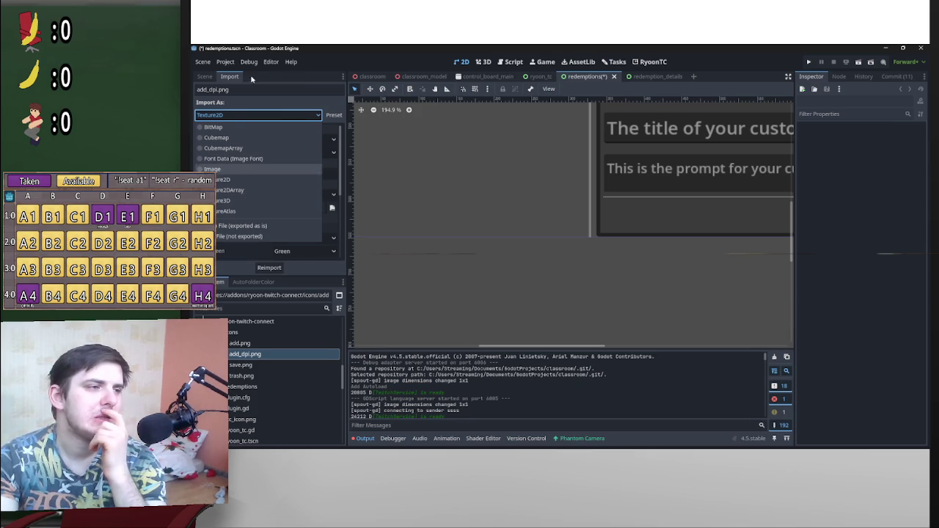
click(287, 63)
click(288, 64)
click(308, 74)
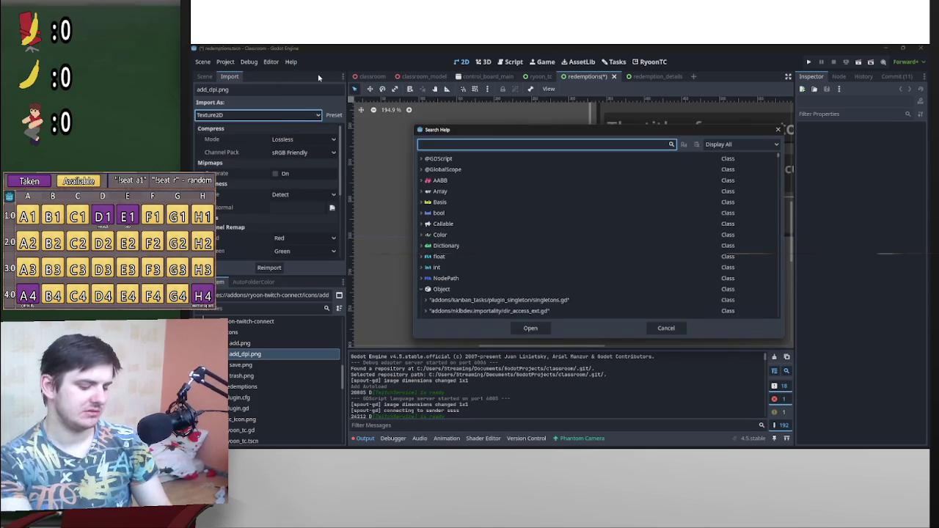
Search help for 'dpi', open DPITexture, and browse its Texture2D parent class page.
text(dpi)
key(Return)
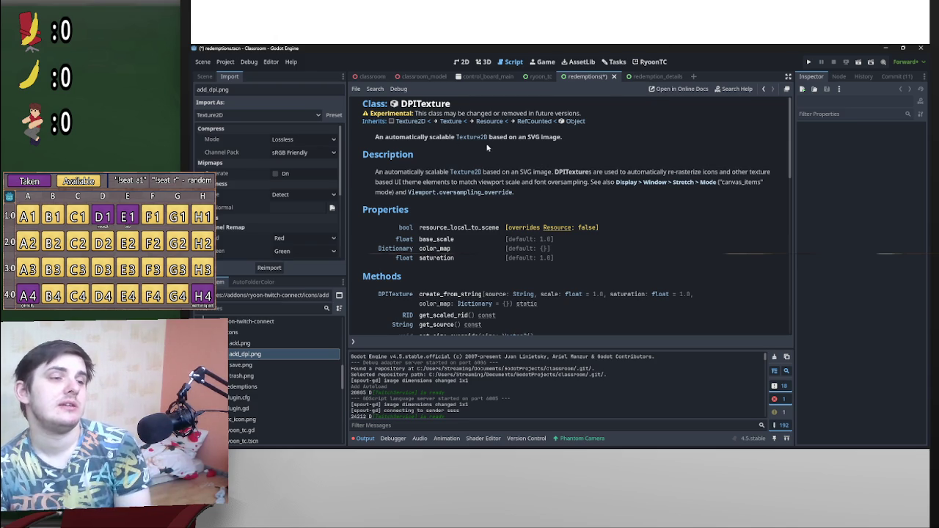
click(408, 122)
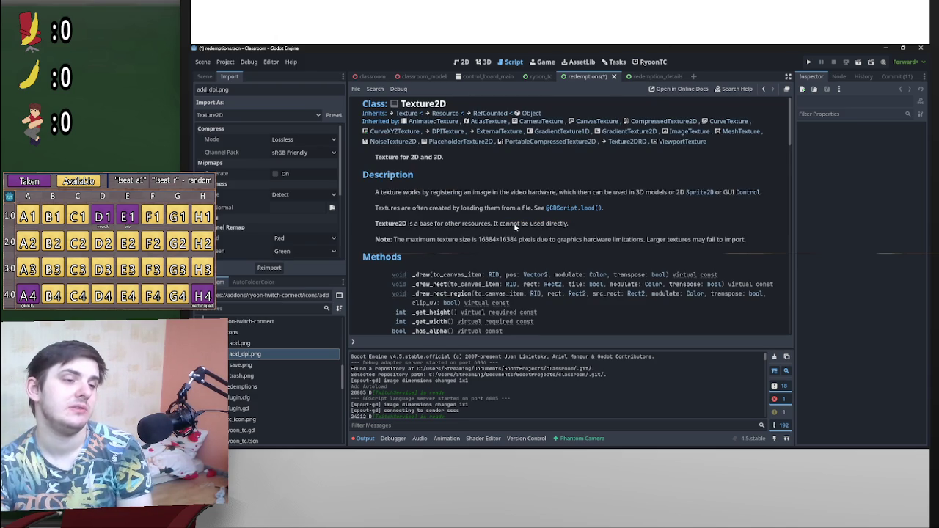
scroll(529, 236, down, 5)
scroll(540, 238, down, 7)
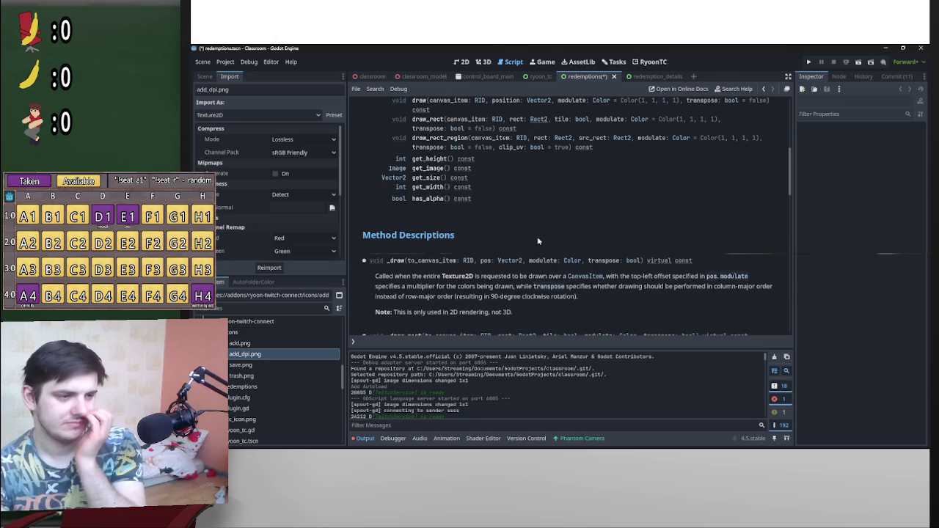
scroll(539, 235, up, 12)
scroll(540, 236, down, 2)
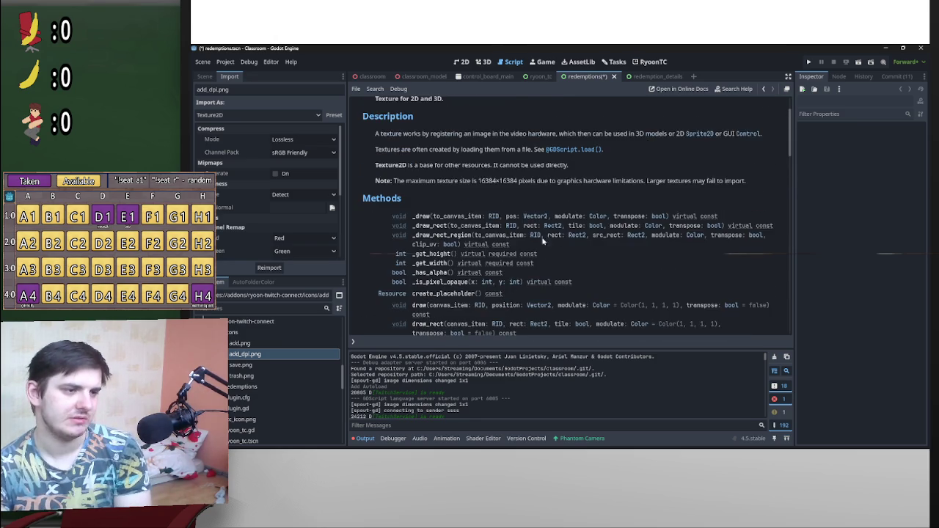
scroll(592, 254, down, 4)
scroll(487, 289, up, 6)
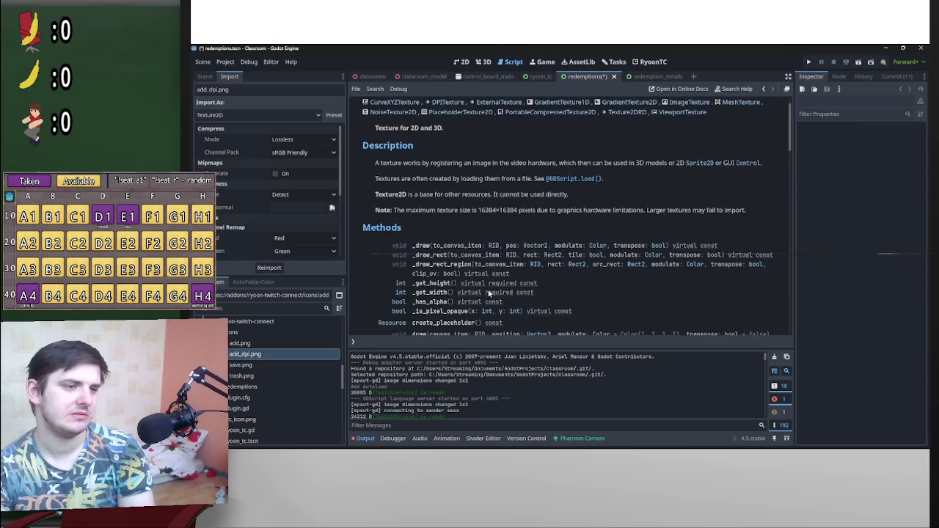
scroll(470, 220, down, 9)
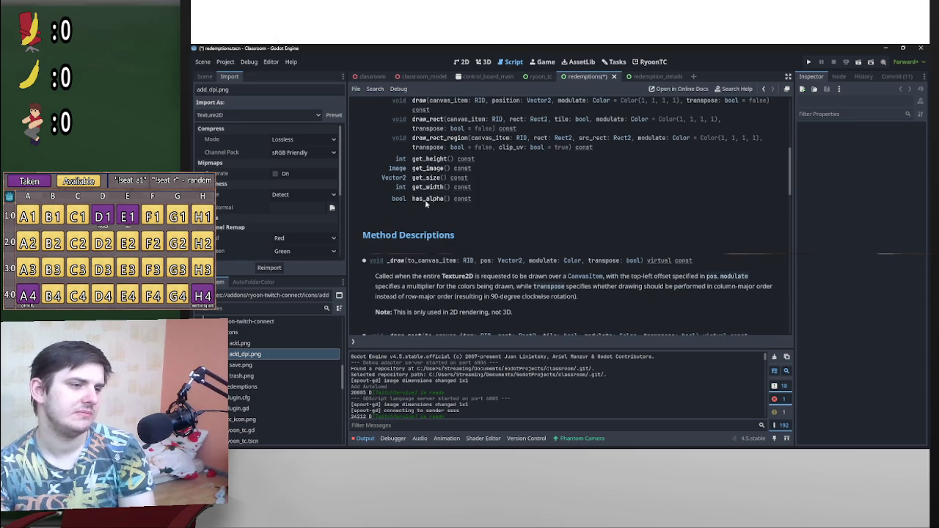
scroll(423, 192, up, 5)
scroll(463, 211, up, 3)
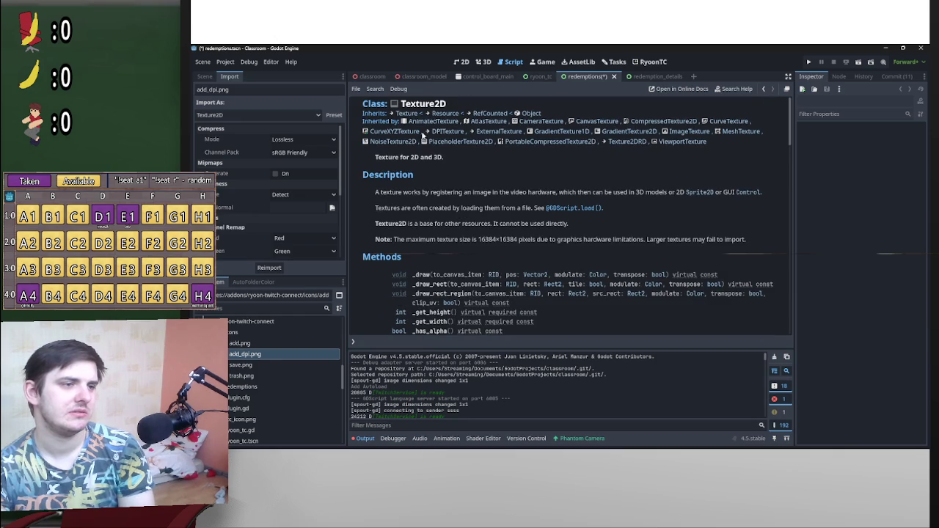
Visit the Texture parent class docs, then navigate back to DPITexture.
click(407, 115)
key(alt+Left)
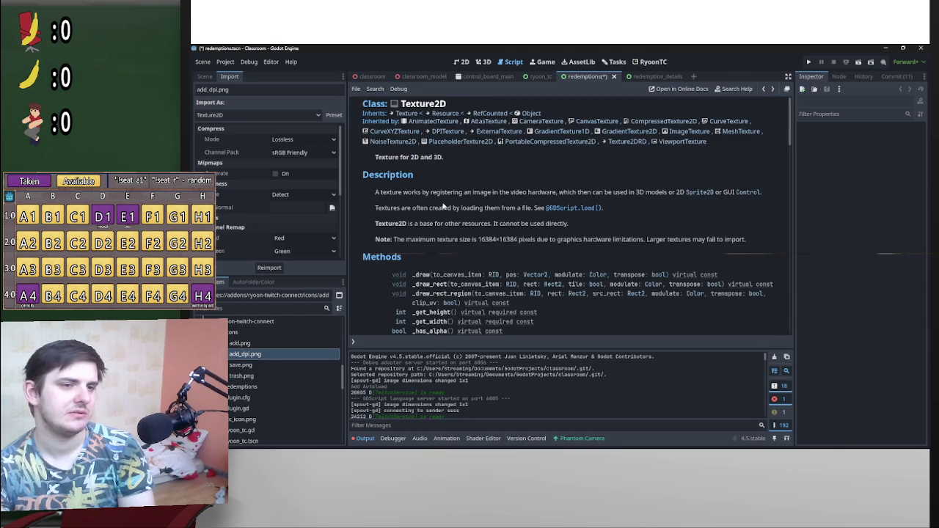
key(alt+Right)
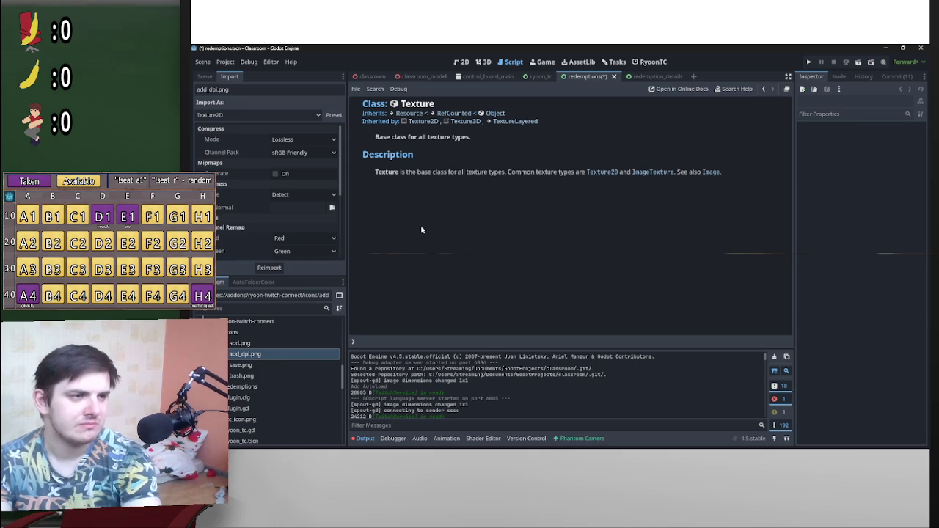
key(alt+Left)
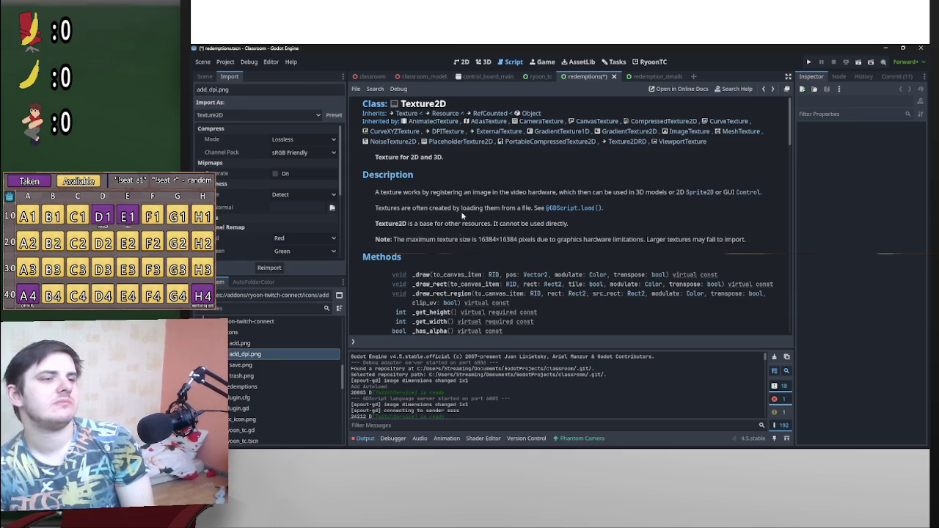
key(alt+Left)
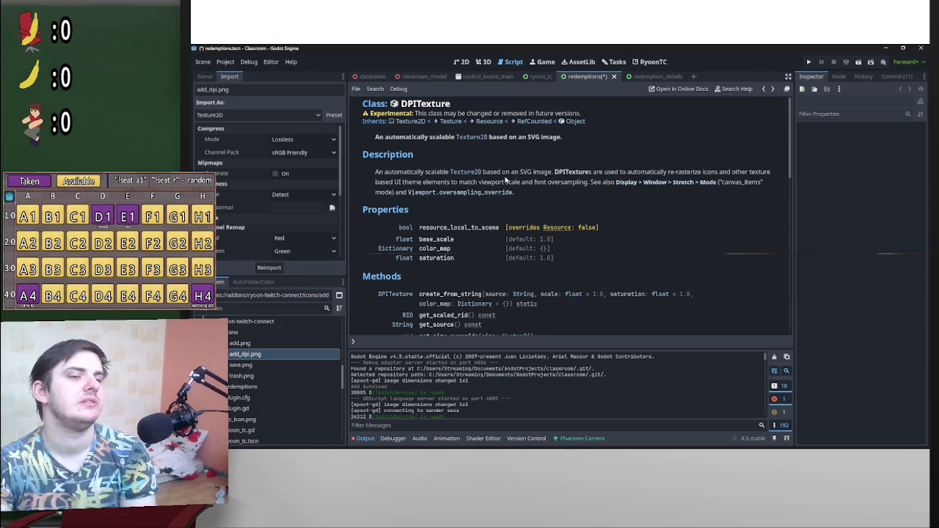
Read DPITexture's description and scroll down to its Property Descriptions.
drag(513, 174, 534, 171)
click(729, 226)
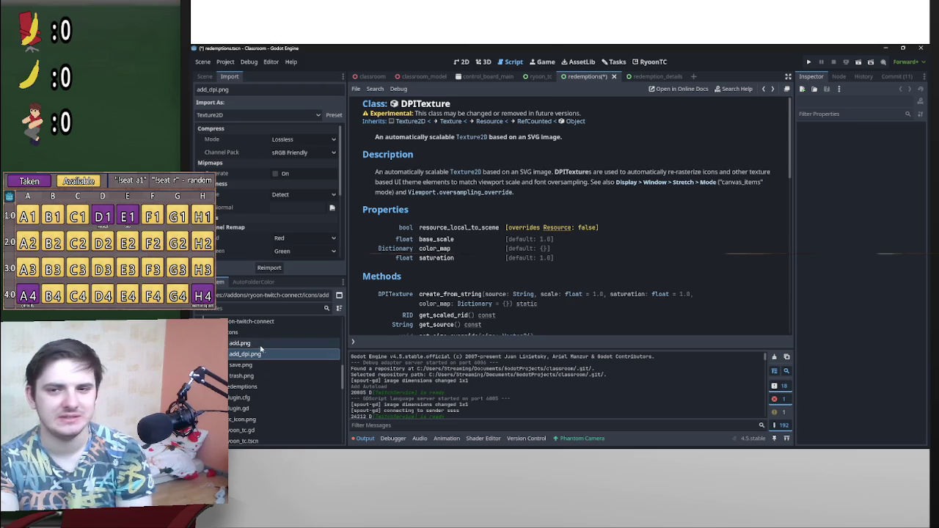
scroll(532, 205, down, 5)
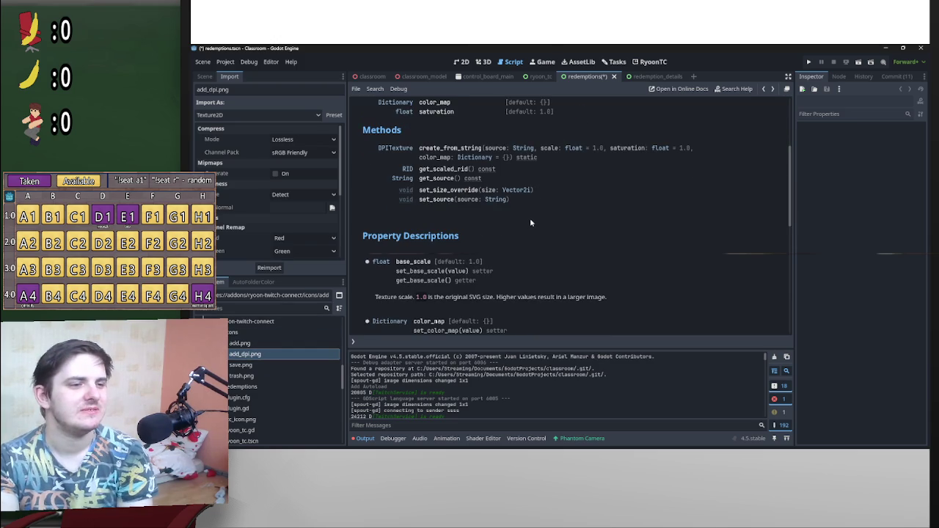
scroll(532, 214, down, 3)
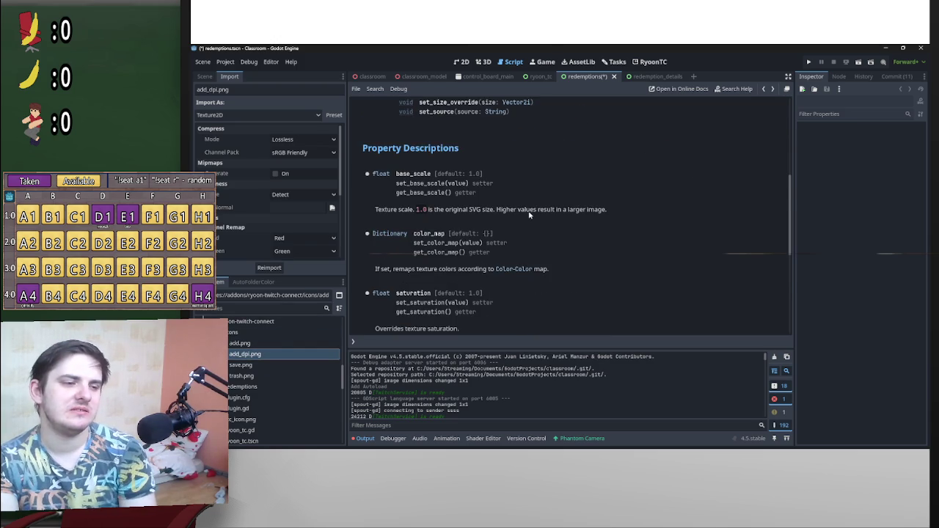
scroll(528, 212, down, 3)
Open add_dpi.png's file actions, then look over the redemption_details and redemptions scripts.
right_click(289, 353)
click(250, 356)
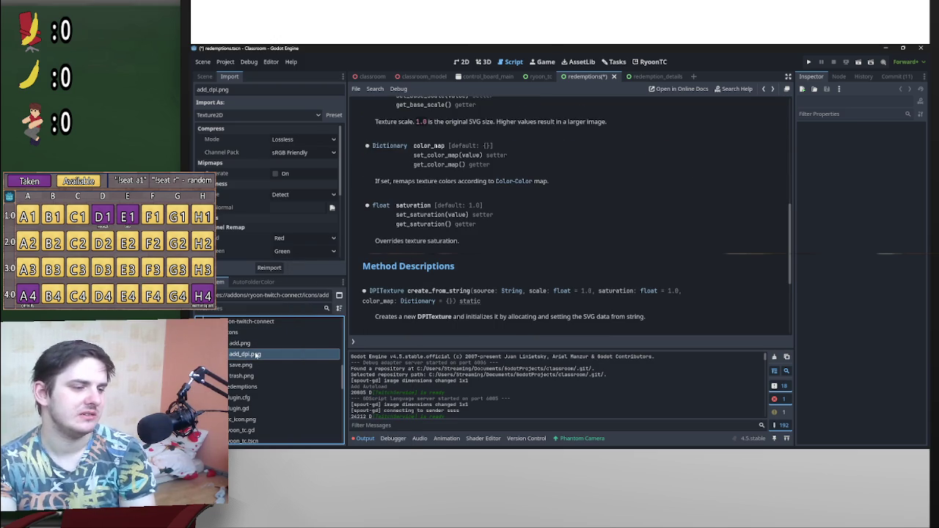
right_click(249, 356)
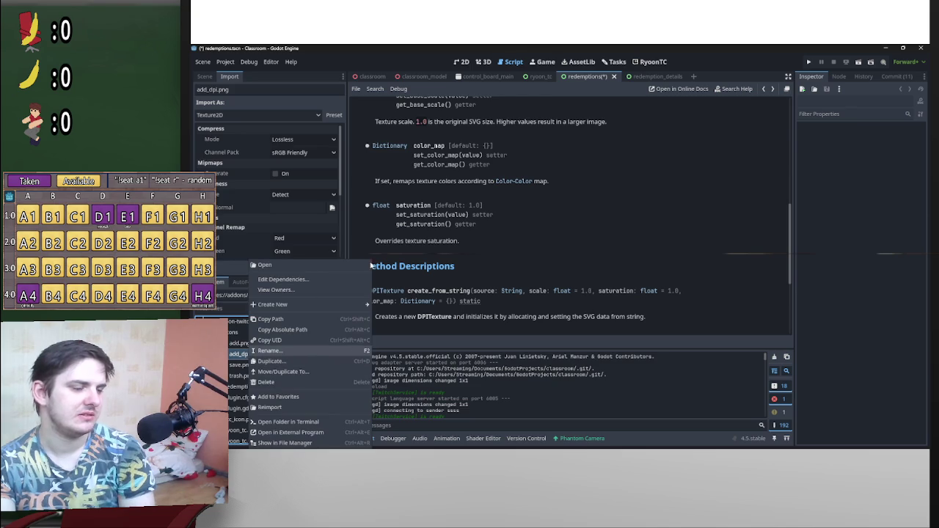
click(606, 131)
click(651, 76)
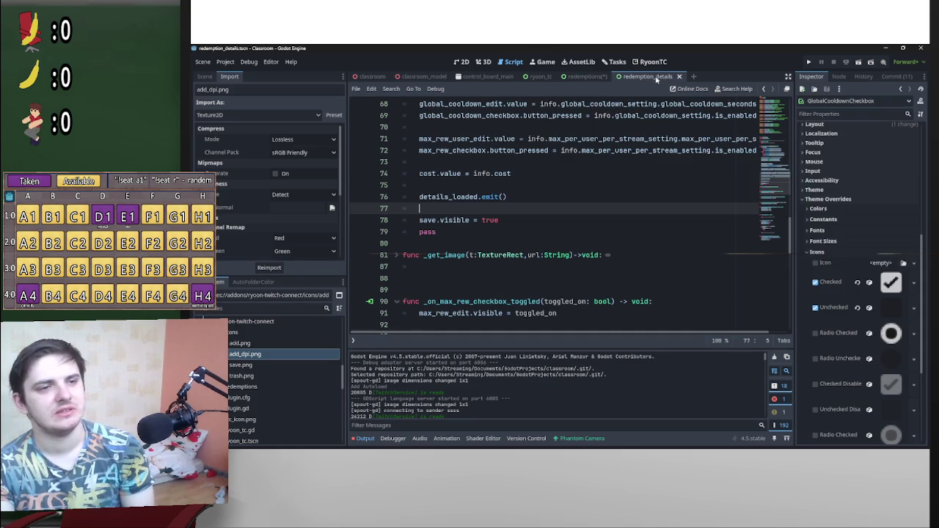
scroll(871, 330, up, 10)
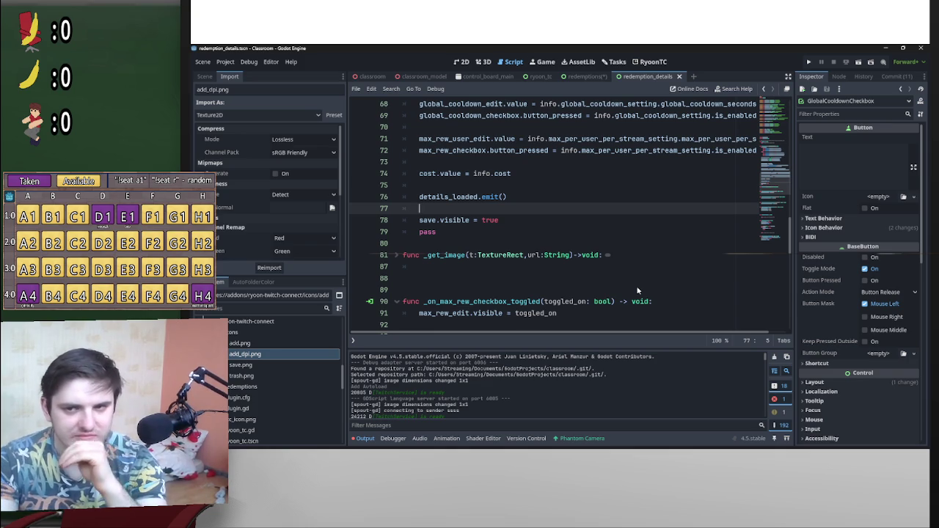
click(590, 78)
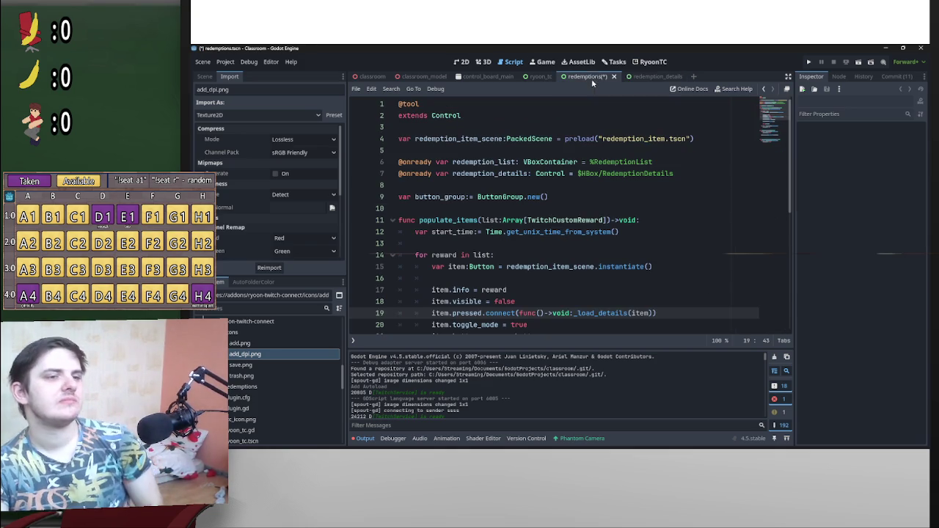
Delete add_dpi.png from the FileSystem icons folder and confirm the removal.
click(510, 62)
click(205, 76)
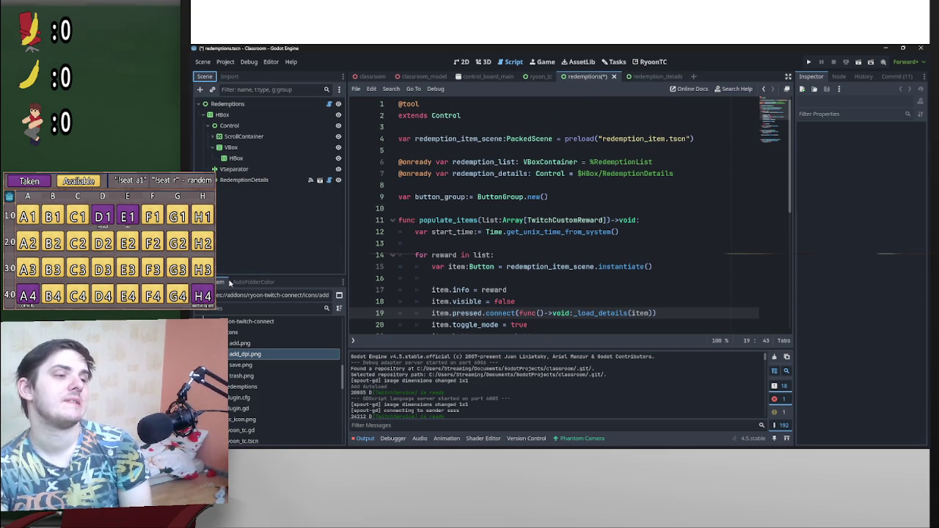
click(253, 352)
key(Delete)
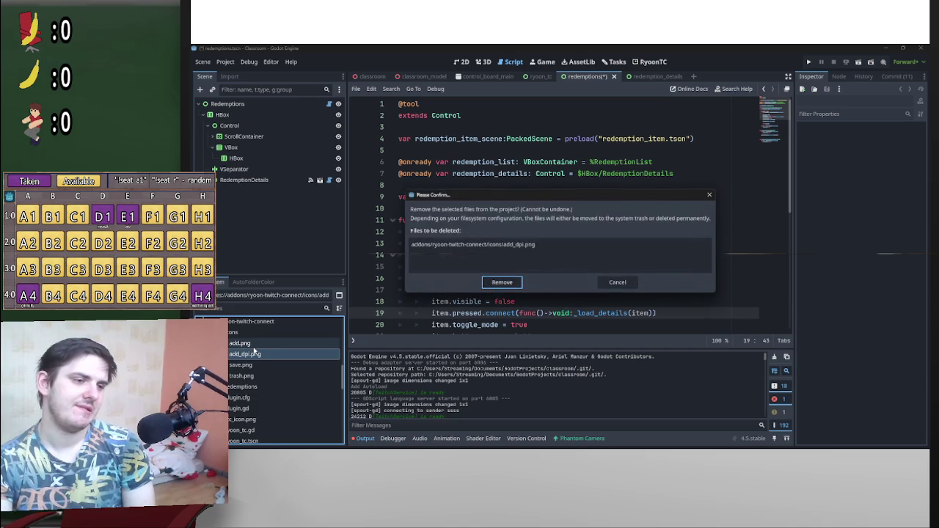
key(Return)
Select the Redemptions root node and return to the 2D canvas.
click(227, 104)
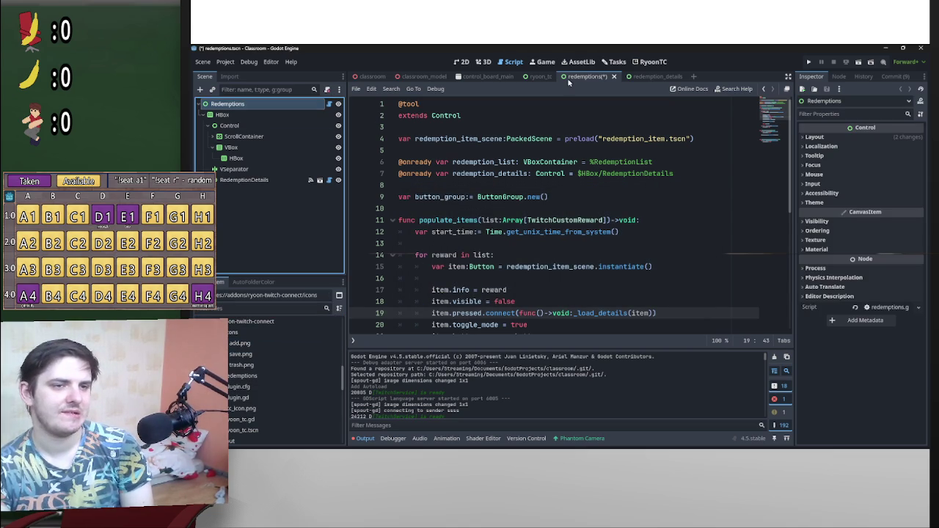
click(483, 62)
click(461, 62)
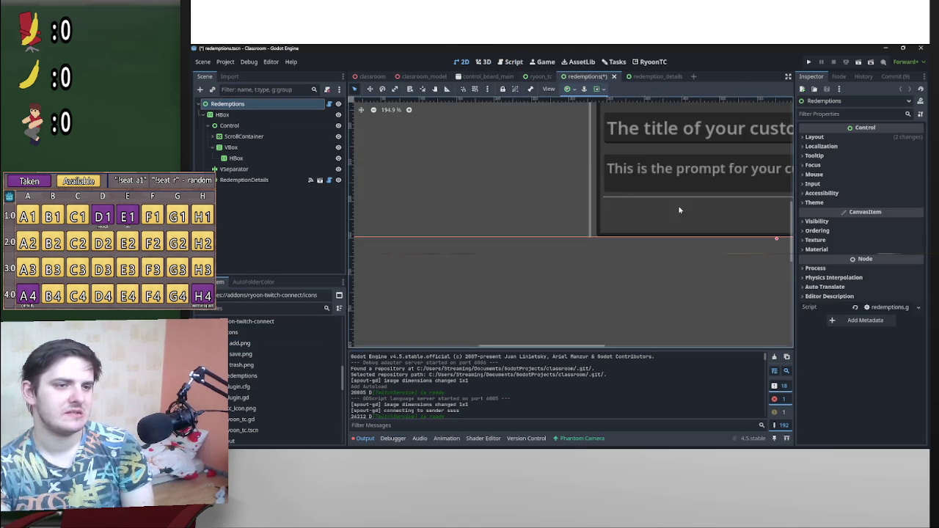
scroll(587, 232, up, 5)
scroll(587, 249, left, 5)
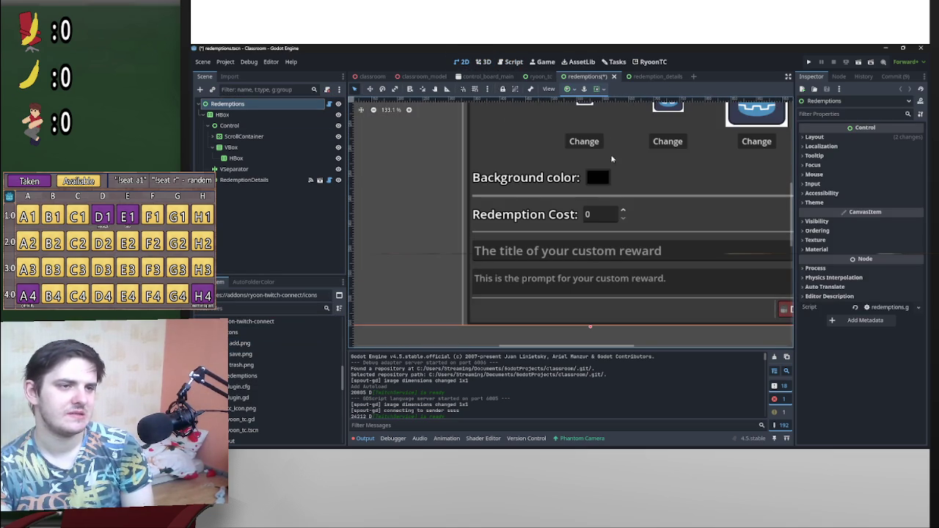
scroll(657, 281, down, 4)
click(233, 158)
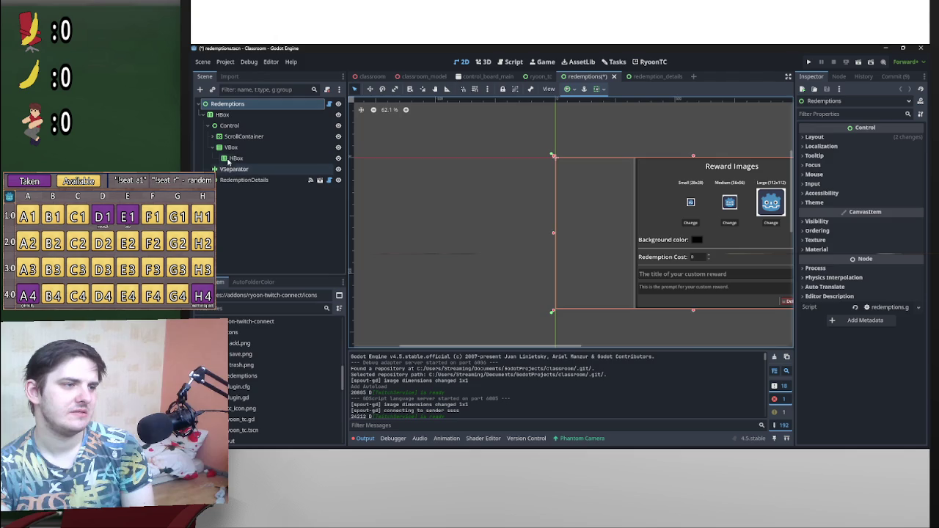
key(ctrl+v)
scroll(580, 287, up, 10)
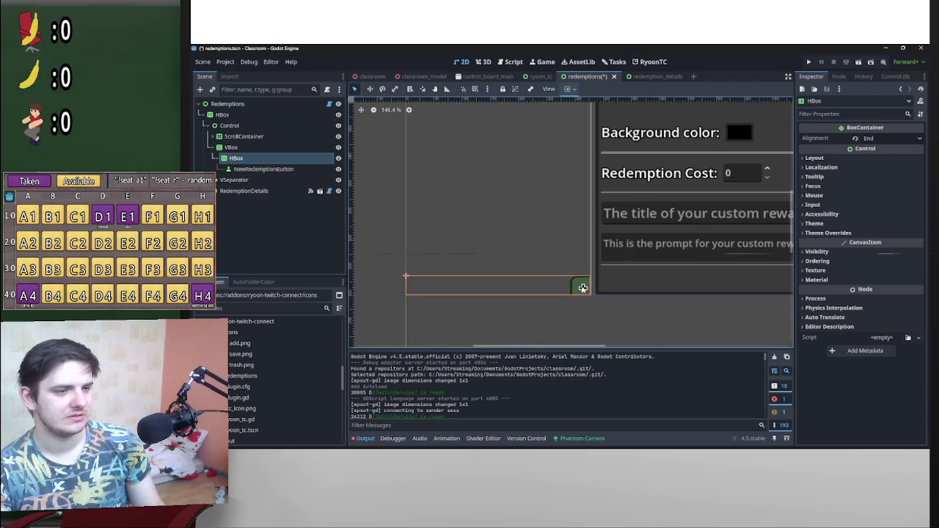
click(576, 288)
scroll(862, 292, down, 2)
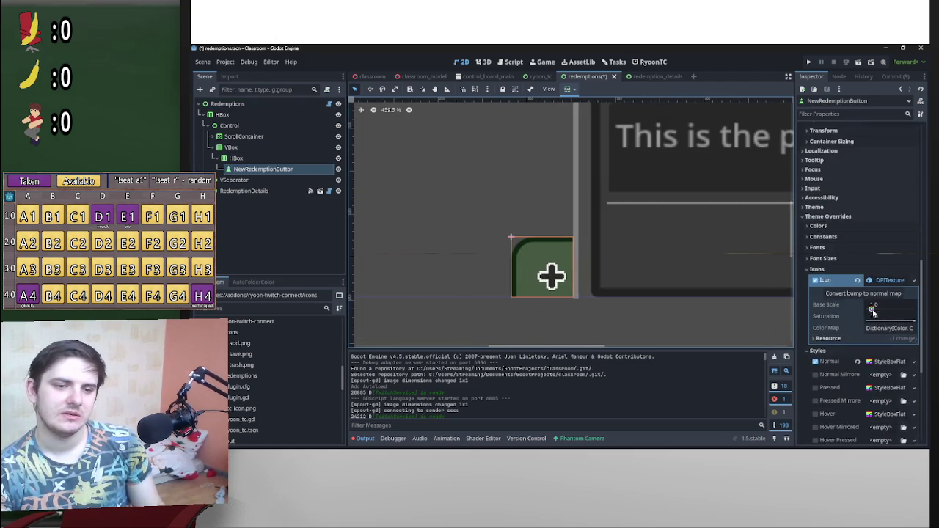
scroll(851, 306, up, 10)
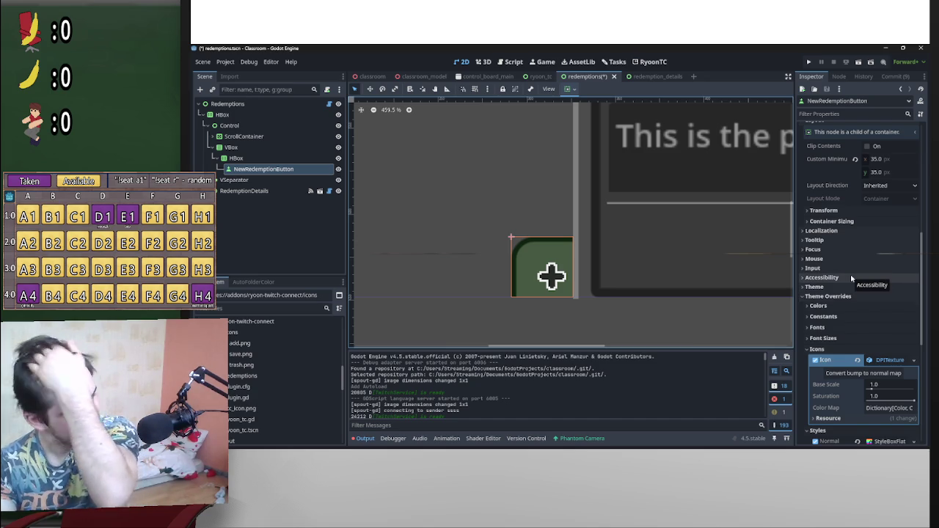
scroll(851, 278, up, 10)
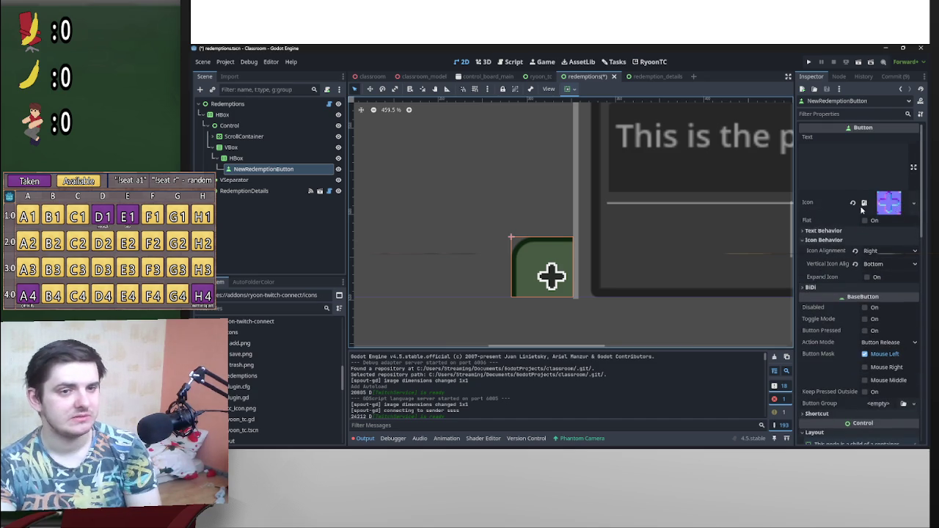
Clear NewRedemptionButton's Icon property and begin adding a child node to it.
click(865, 203)
scroll(855, 243, down, 5)
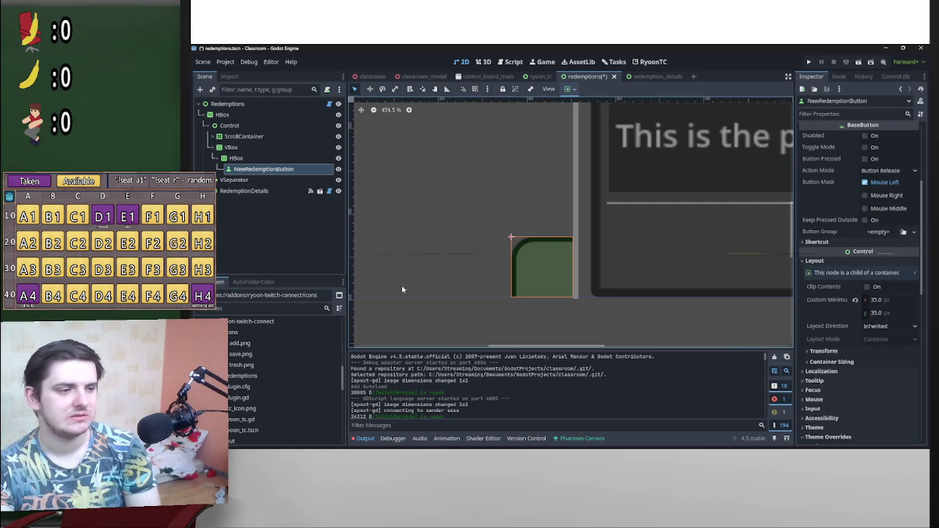
right_click(279, 176)
mouse_move(316, 189)
click(441, 187)
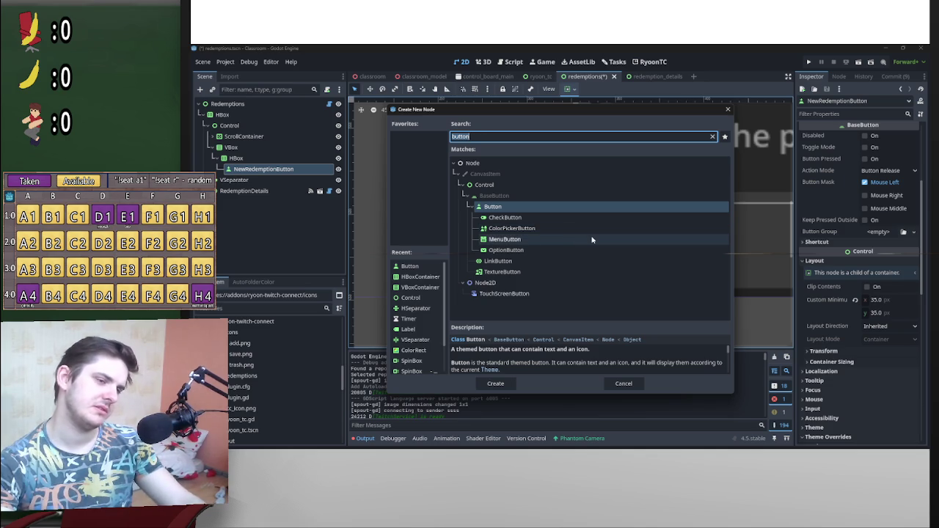
Cancel the pending dialog and add a TextureButton as a child of HBox.
click(625, 383)
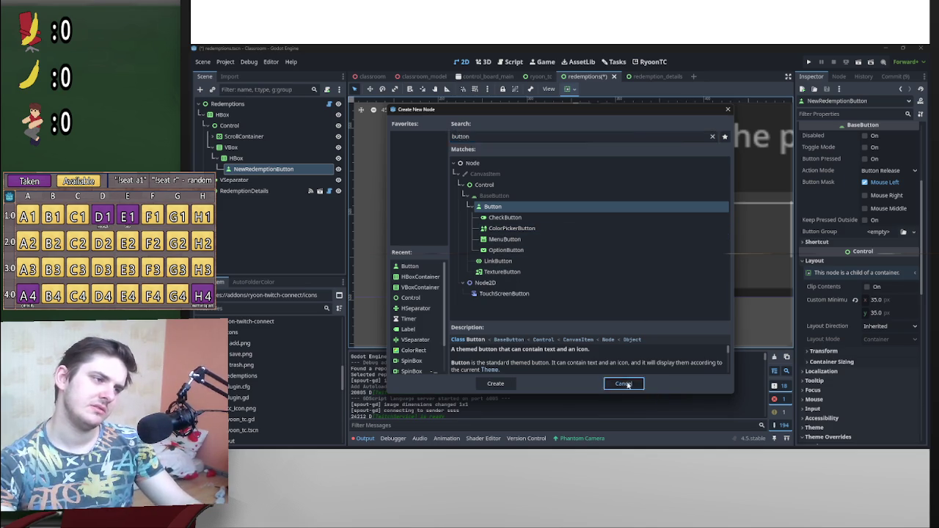
right_click(253, 158)
key(Escape)
key(ctrl+a)
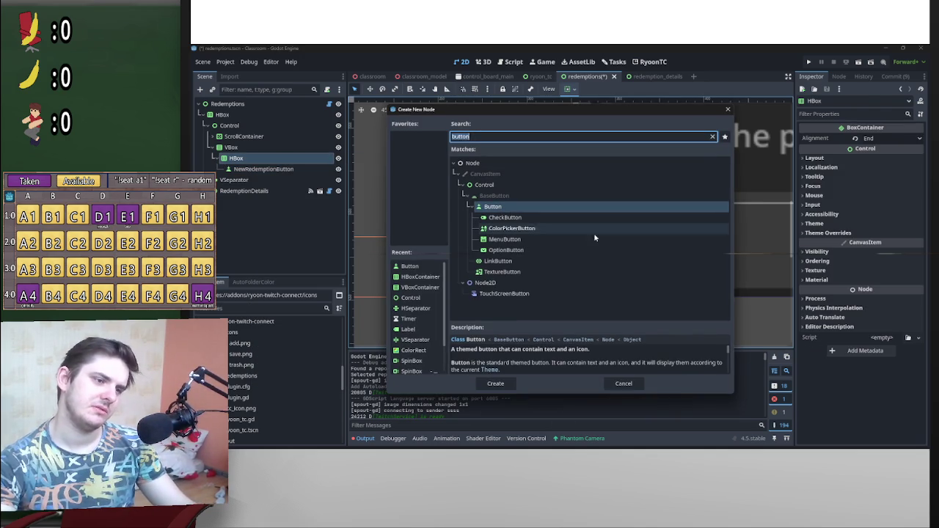
double_click(545, 272)
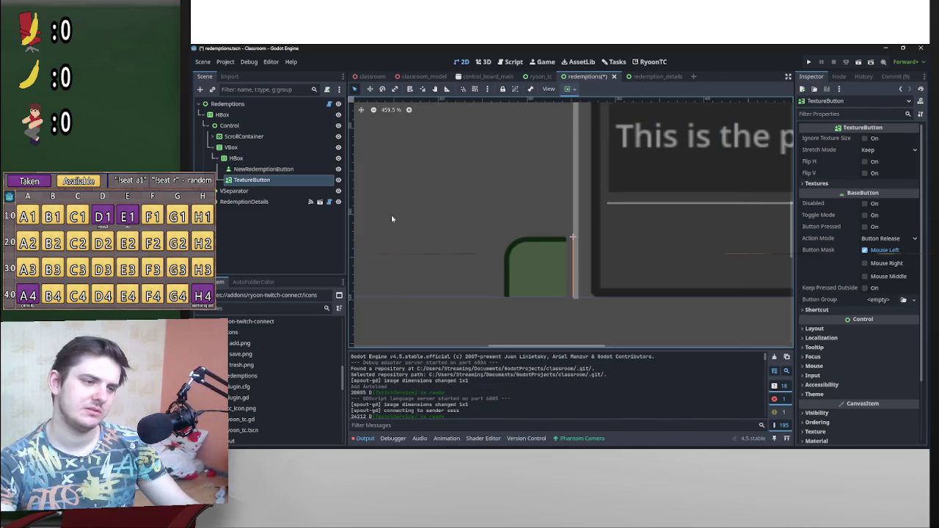
scroll(858, 279, down, 2)
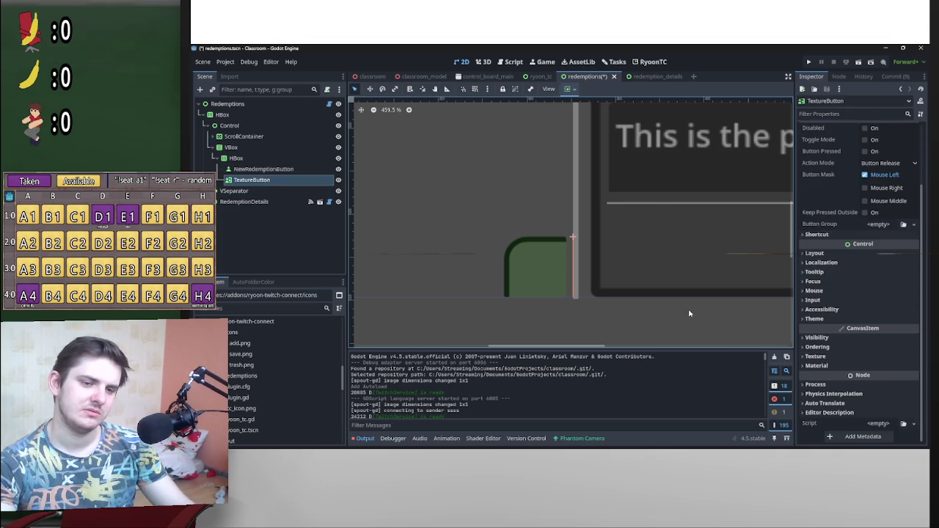
click(278, 171)
click(252, 179)
scroll(898, 285, up, 2)
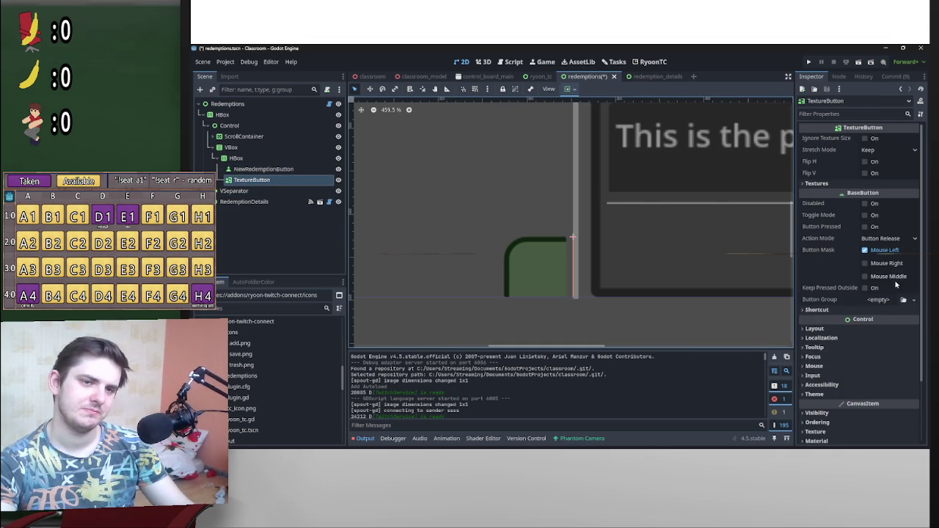
Assign add.png to the TextureButton's Normal, Hover and Pressed textures and save the scene.
click(873, 184)
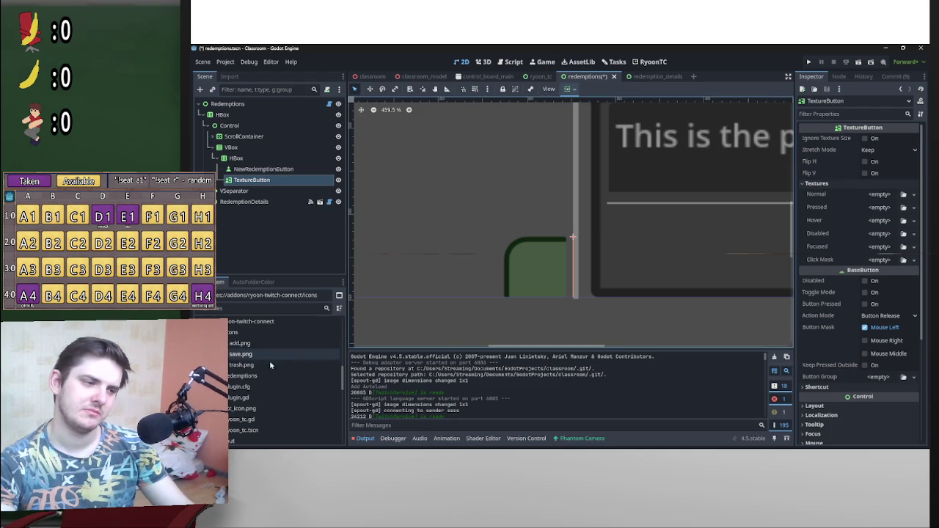
mouse_move(243, 343)
mouse_down()
mouse_move(898, 207)
mouse_move(885, 196)
mouse_up()
mouse_move(278, 344)
mouse_down()
mouse_move(537, 323)
mouse_move(876, 220)
mouse_move(893, 225)
mouse_move(887, 235)
mouse_up()
mouse_move(273, 345)
mouse_down()
mouse_move(910, 221)
mouse_move(890, 220)
mouse_up()
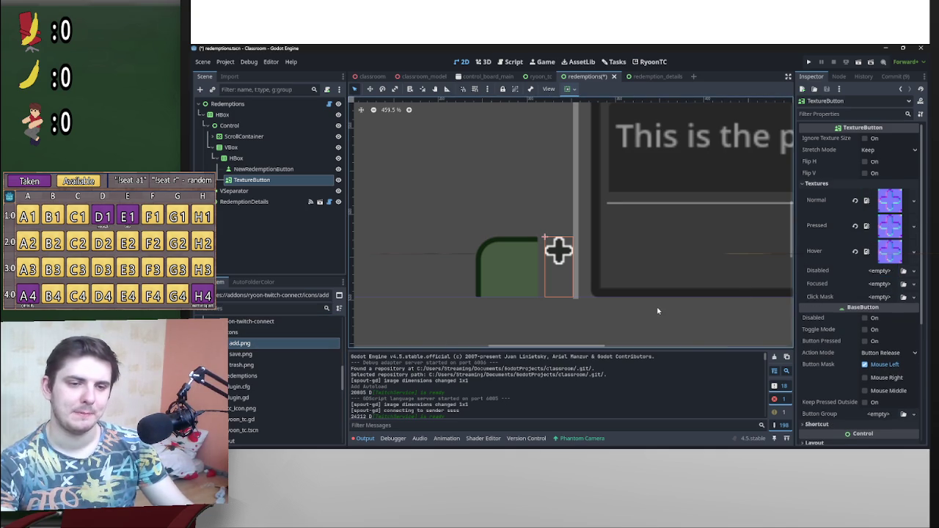
click(889, 206)
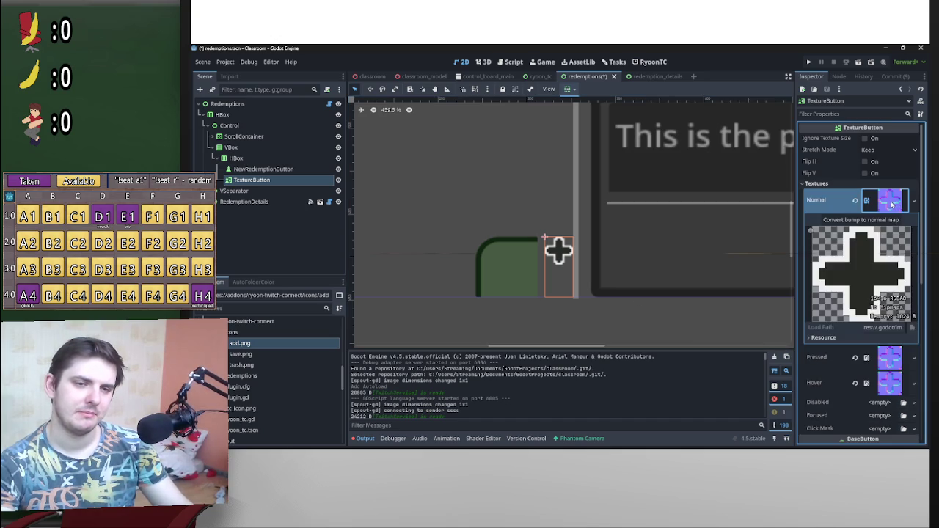
click(889, 205)
click(889, 206)
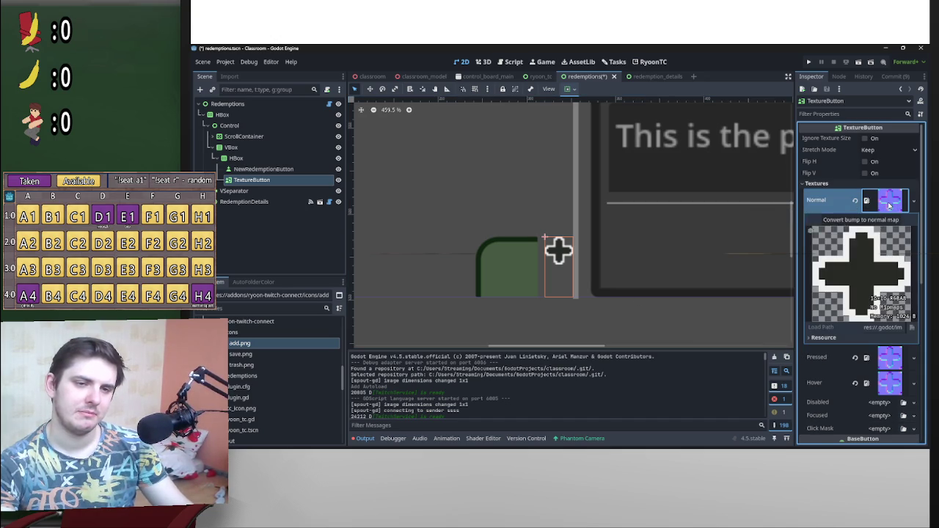
click(888, 206)
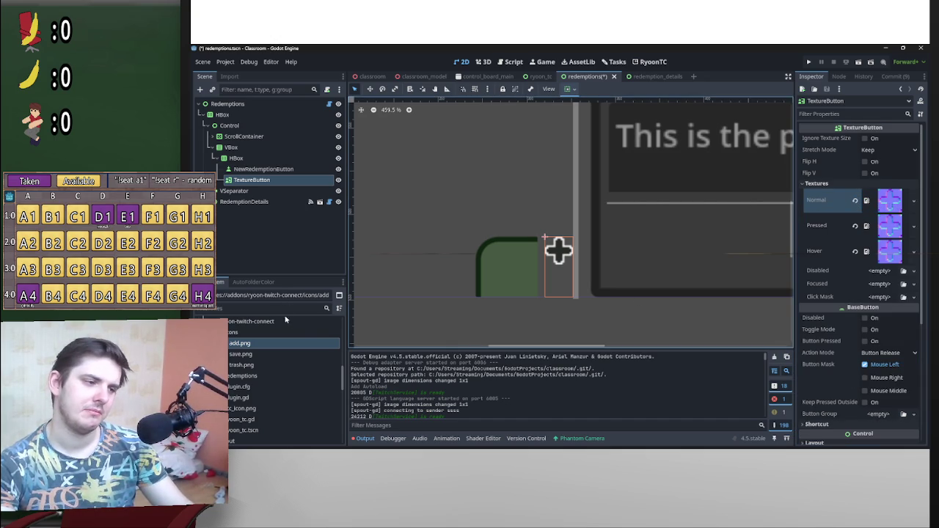
key(ctrl+s)
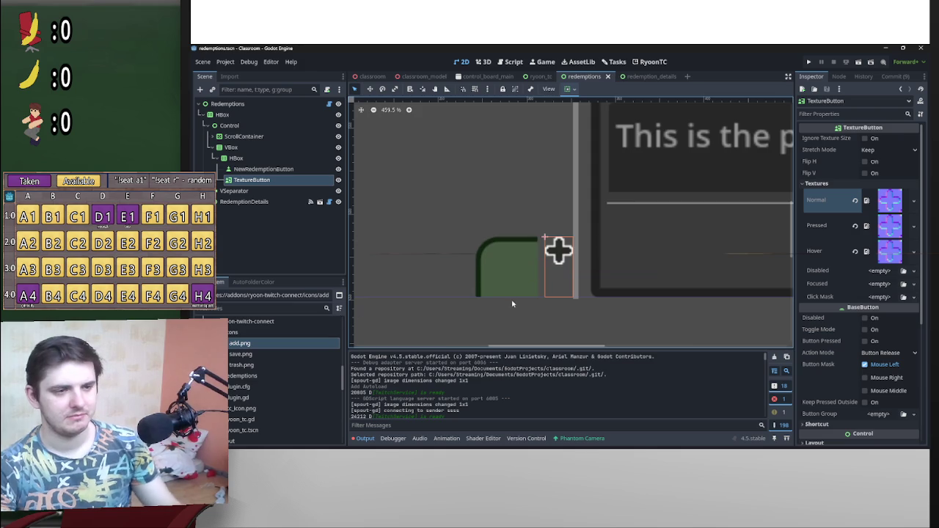
Test Flip H and the Stretch Mode options on the TextureButton.
click(890, 206)
right_click(889, 205)
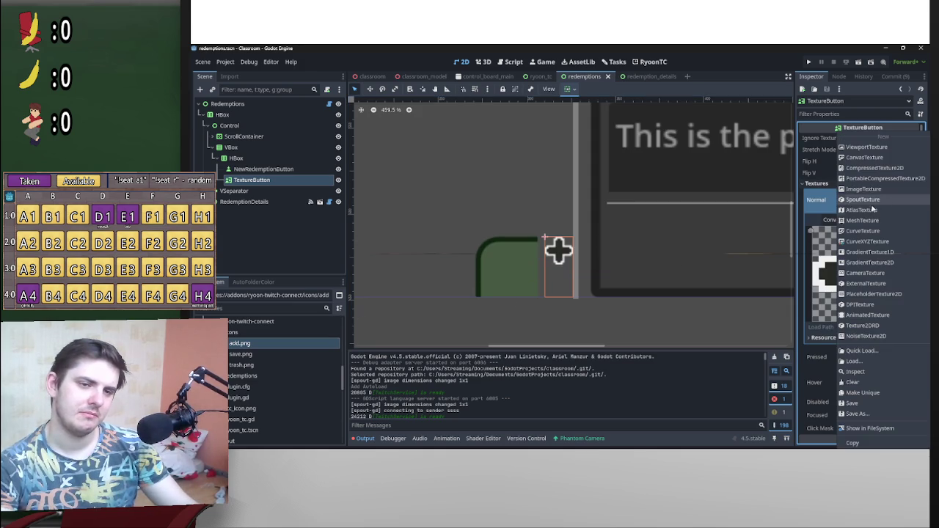
click(797, 199)
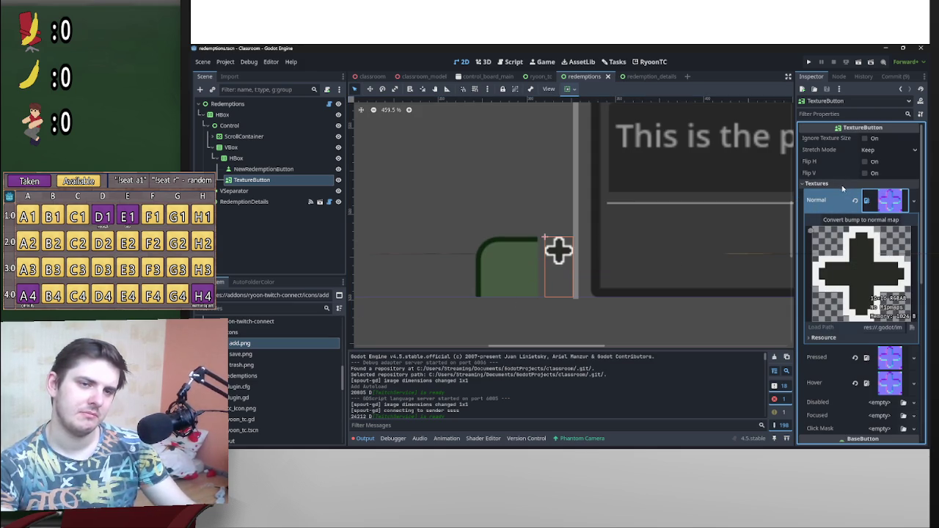
click(865, 162)
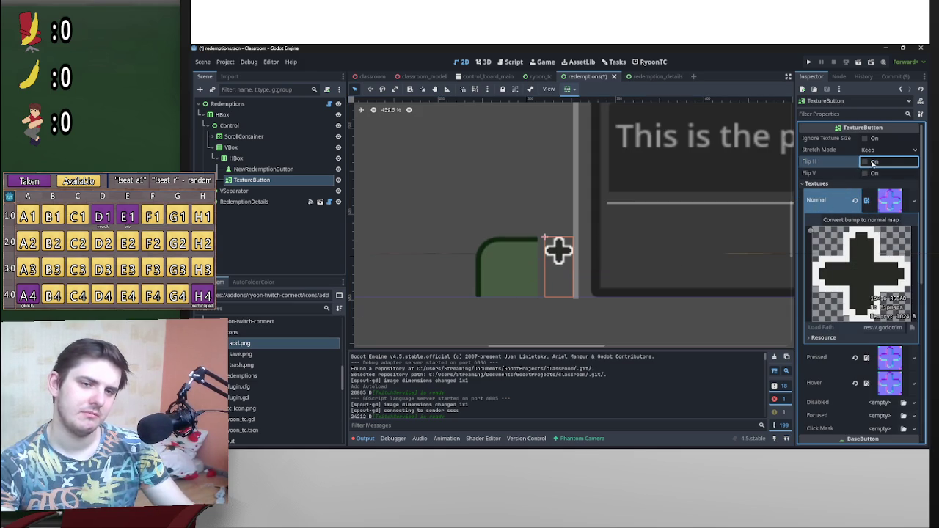
click(884, 151)
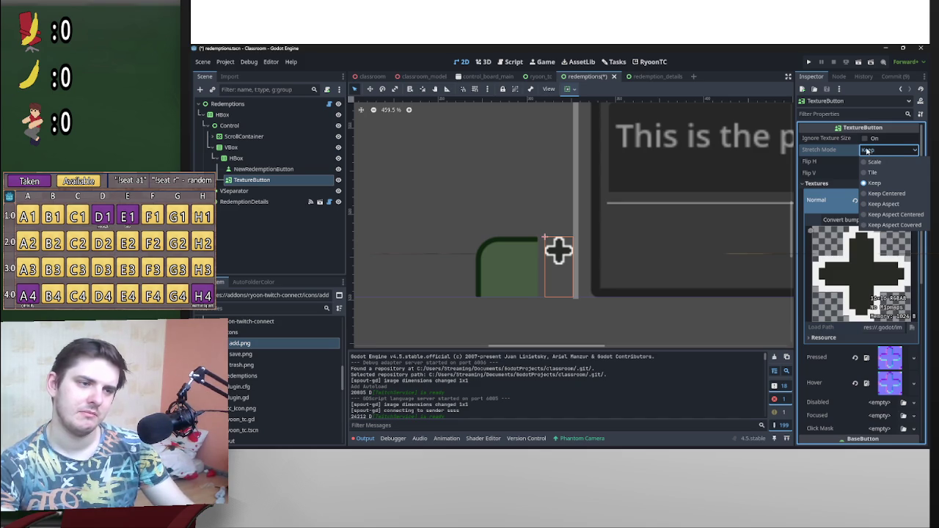
scroll(835, 349, down, 5)
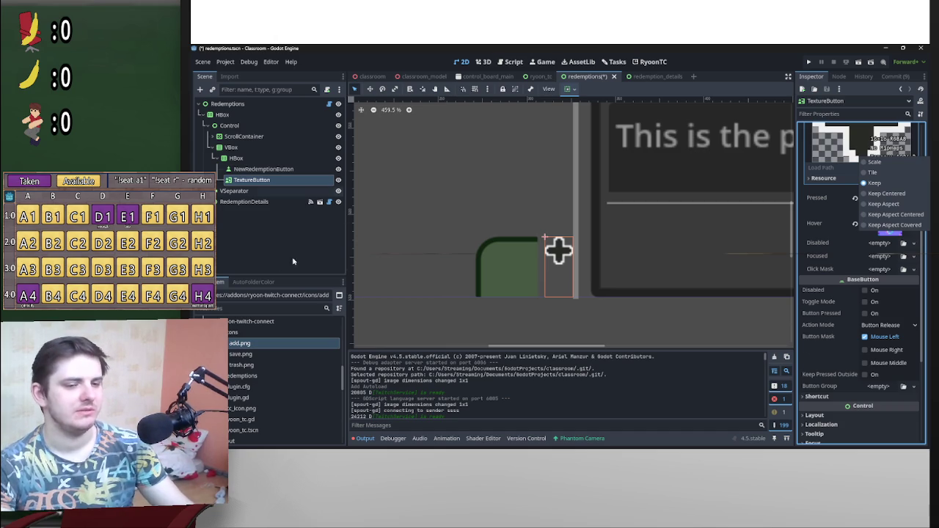
click(261, 182)
Delete the TextureButton node from HBox.
right_click(260, 180)
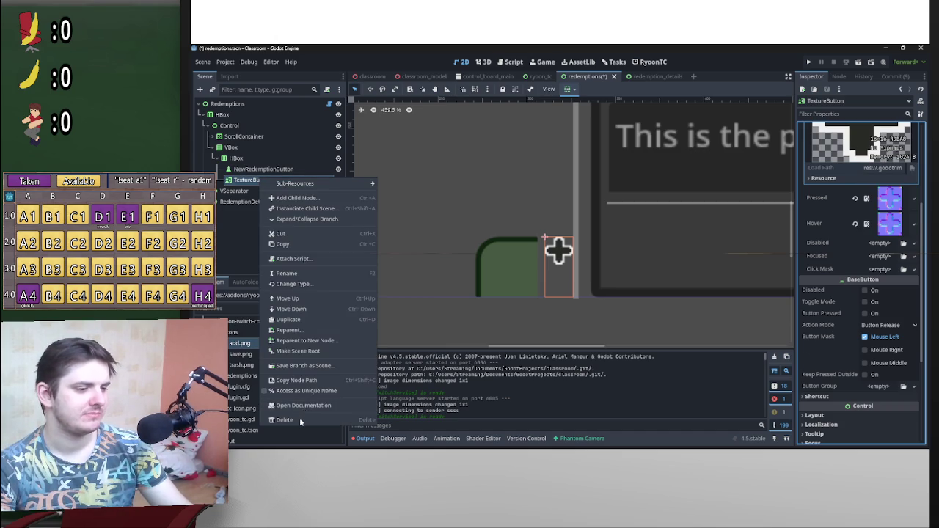
click(303, 420)
click(538, 253)
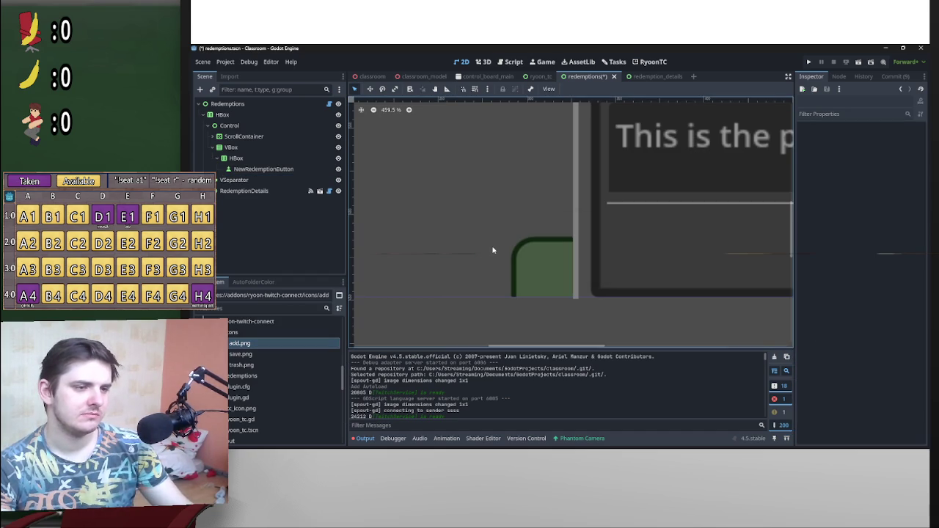
Copy the VBox branch and paste it under NewRedemptionButton.
right_click(245, 169)
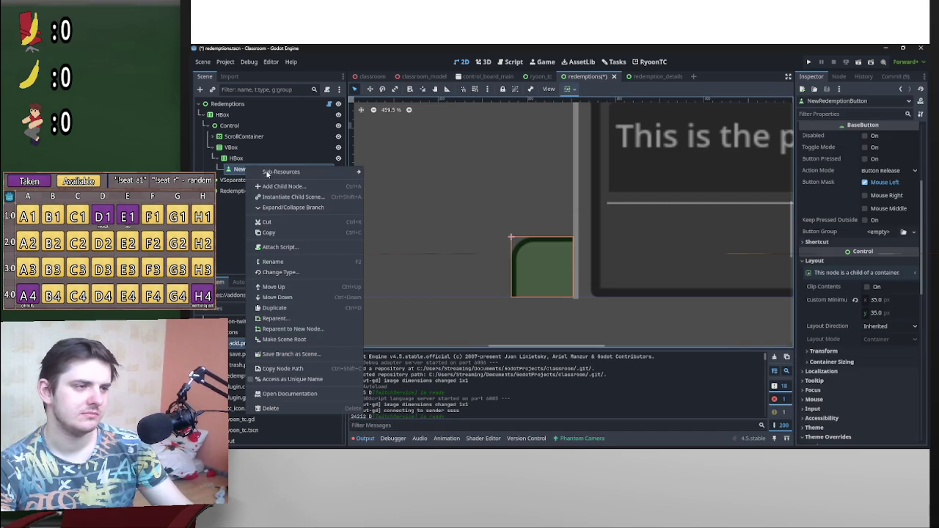
click(284, 187)
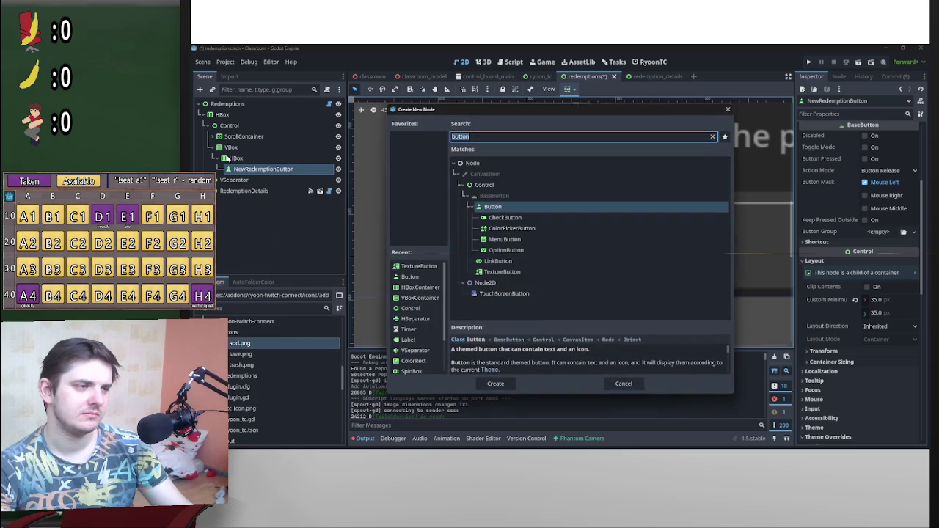
key(Escape)
right_click(257, 147)
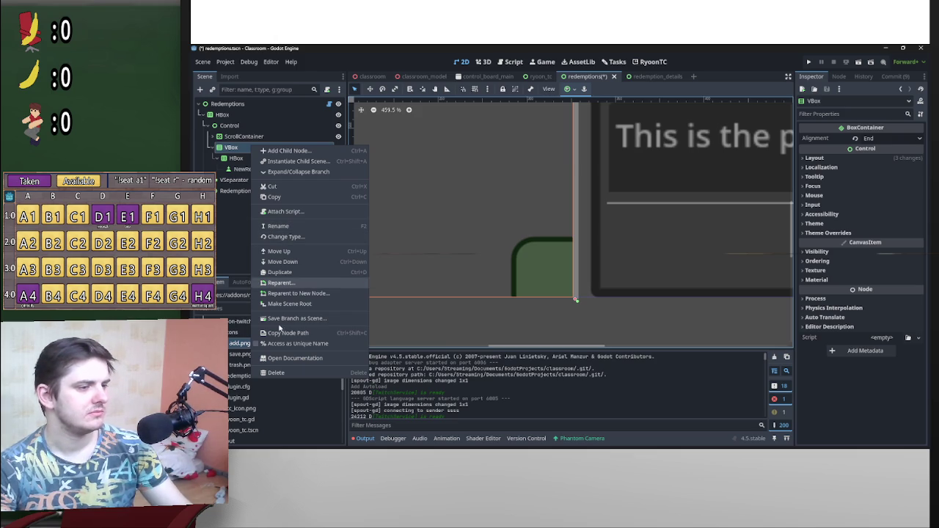
click(275, 197)
right_click(254, 169)
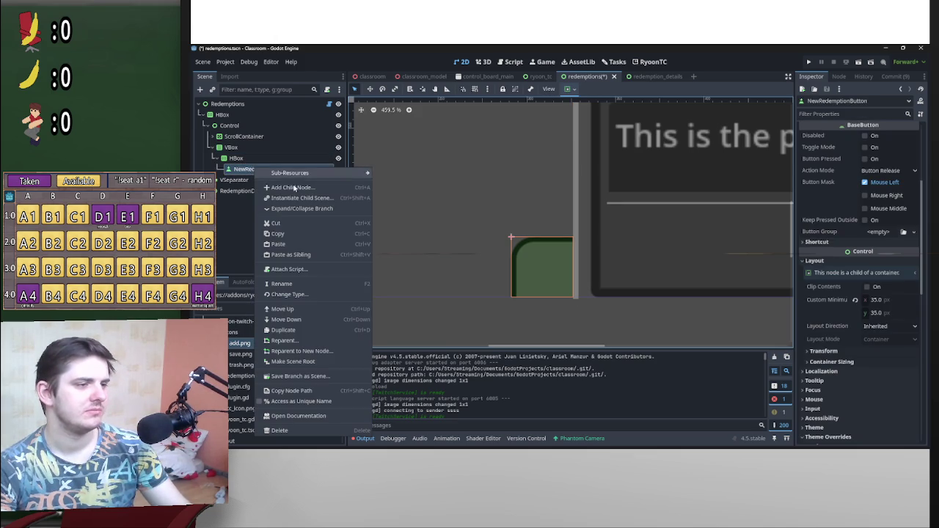
click(297, 246)
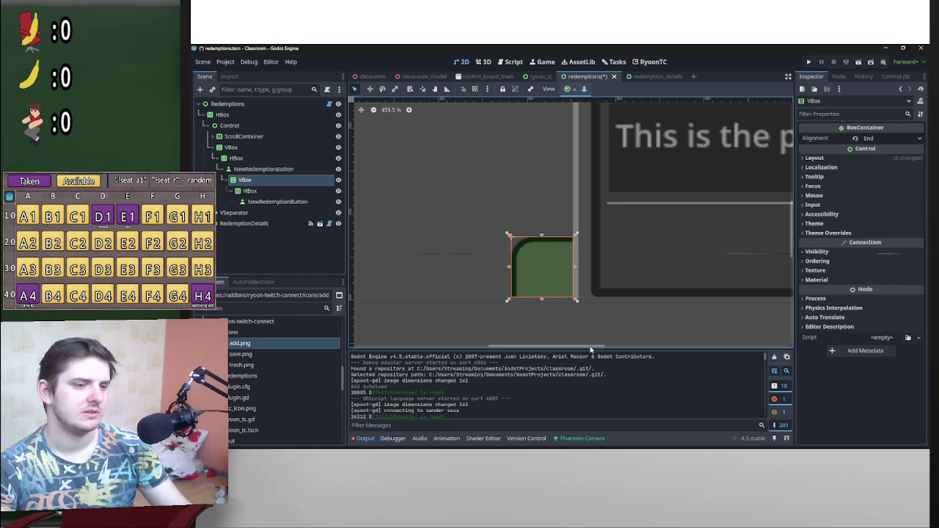
Delete the duplicated inner NewRedemptionButton from the pasted branch.
scroll(565, 288, down, 4)
scroll(561, 283, right, 5)
scroll(557, 275, up, 12)
scroll(609, 183, up, 4)
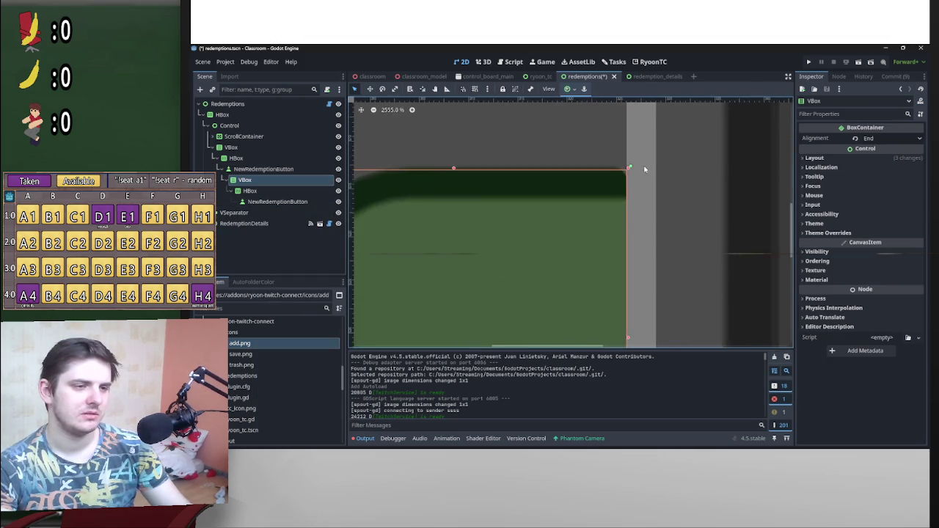
scroll(638, 220, down, 5)
scroll(649, 268, up, 5)
scroll(650, 279, down, 6)
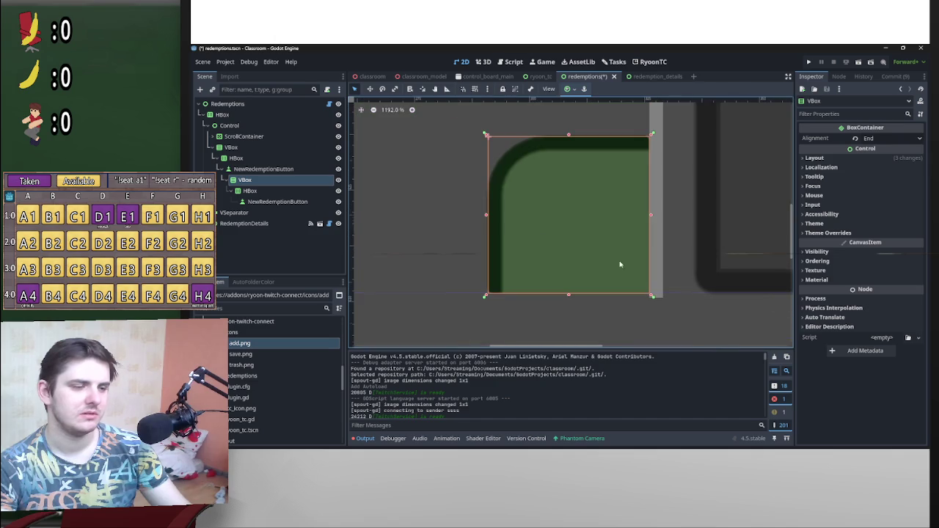
click(273, 201)
key(Delete)
key(Return)
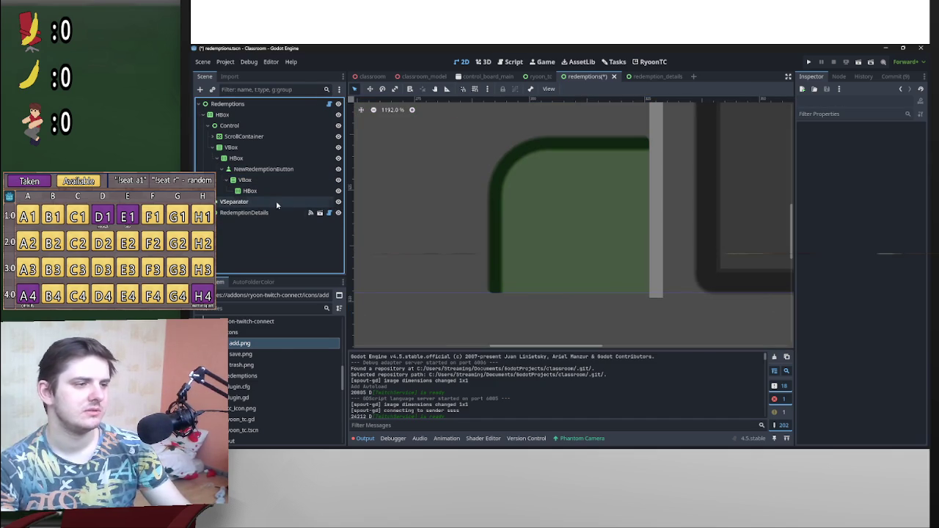
right_click(275, 194)
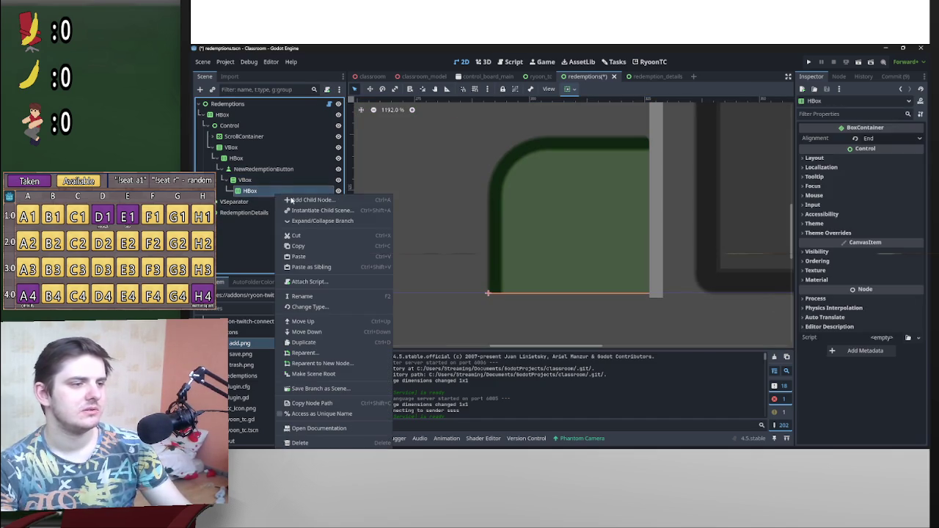
Add a TextureRect under HBox and set its texture to add.png.
click(252, 334)
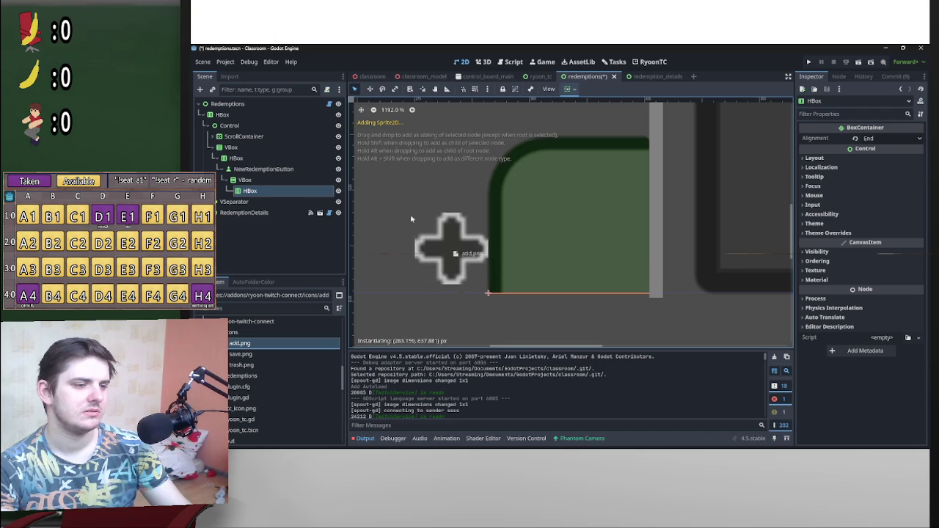
mouse_move(246, 342)
mouse_down()
mouse_move(276, 245)
mouse_move(261, 354)
mouse_move(243, 143)
mouse_up()
click(200, 89)
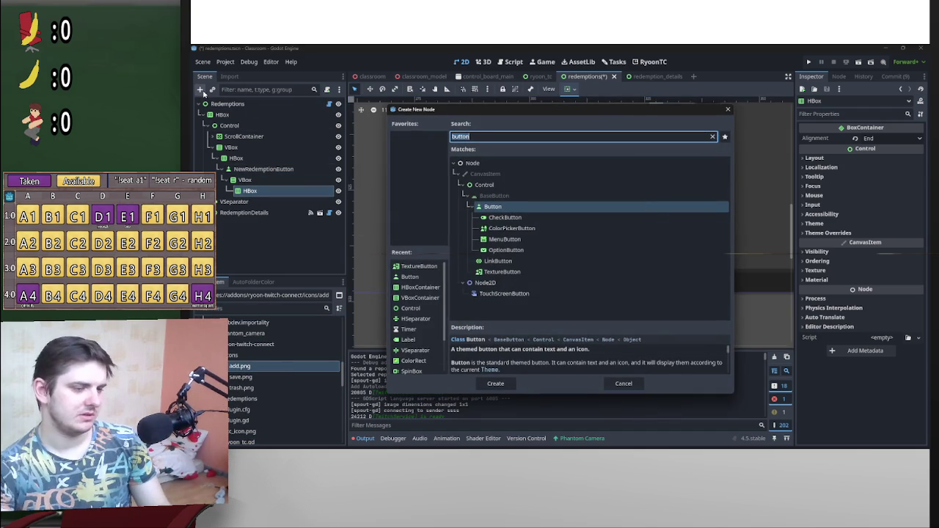
text(text)
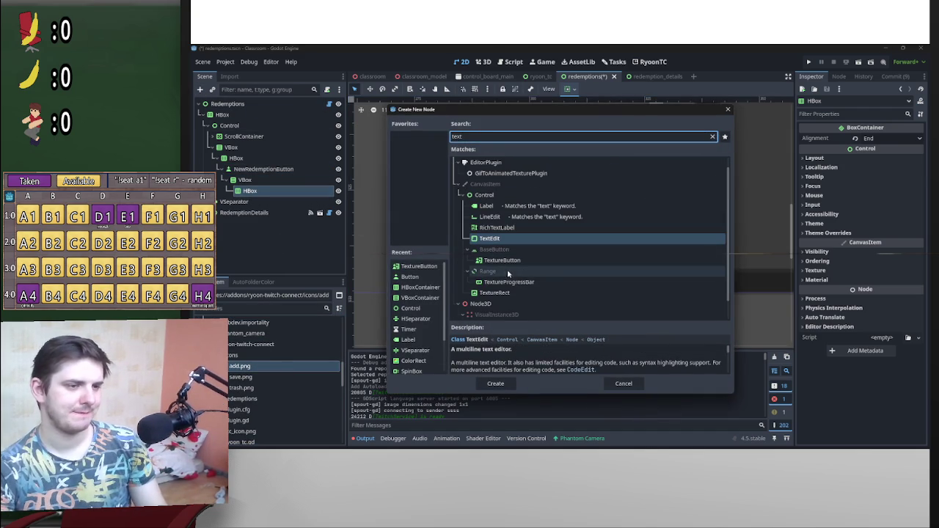
double_click(531, 291)
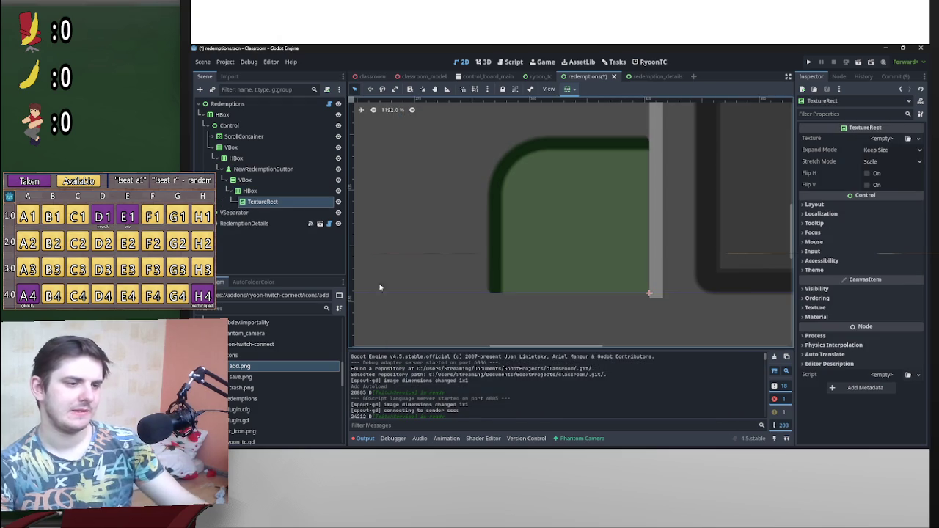
mouse_move(240, 365)
mouse_down()
mouse_move(323, 352)
mouse_move(919, 133)
mouse_move(880, 144)
mouse_up()
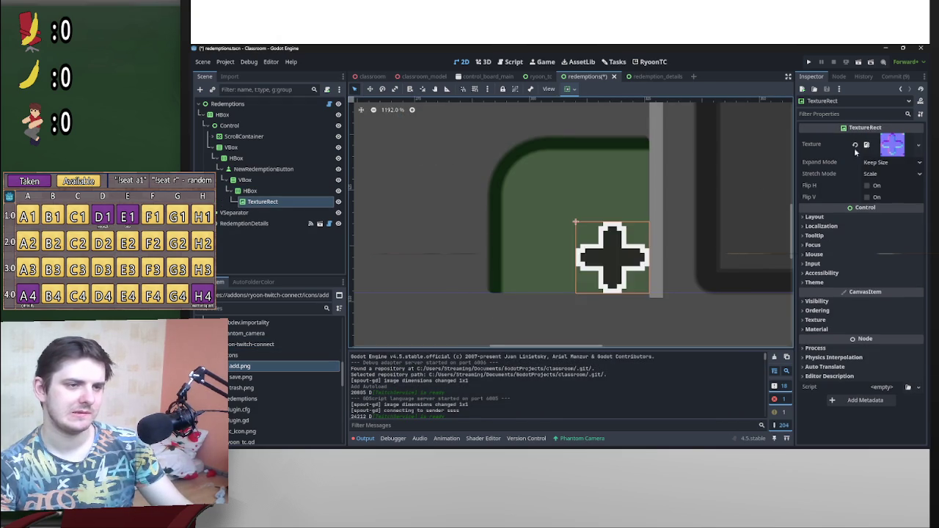
Try the expand modes, keeping Keep Size expand mode and Scale stretch mode.
scroll(653, 242, up, 2)
scroll(628, 256, up, 2)
scroll(585, 257, down, 4)
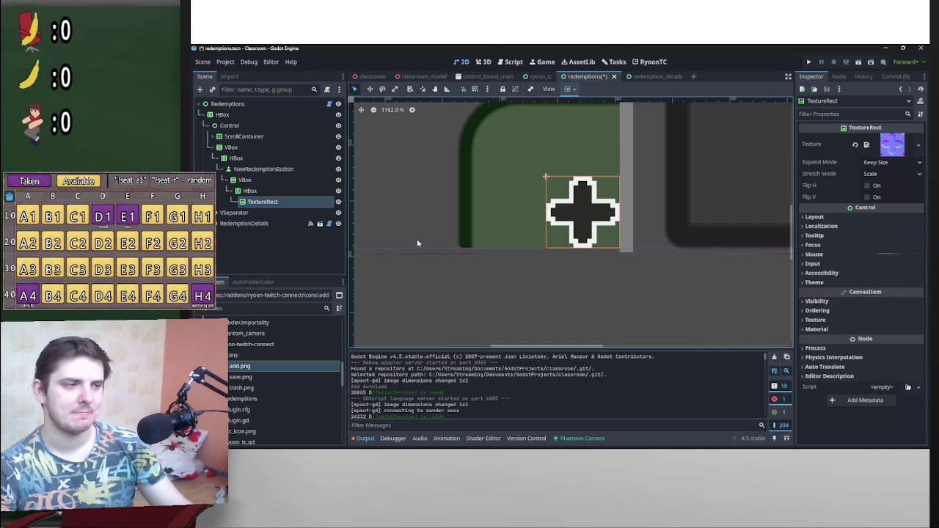
scroll(539, 246, down, 6)
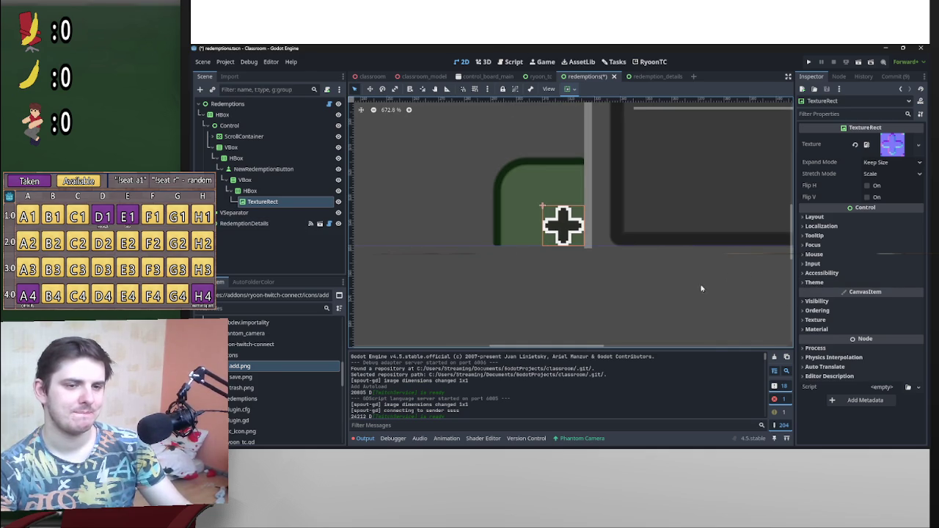
click(884, 163)
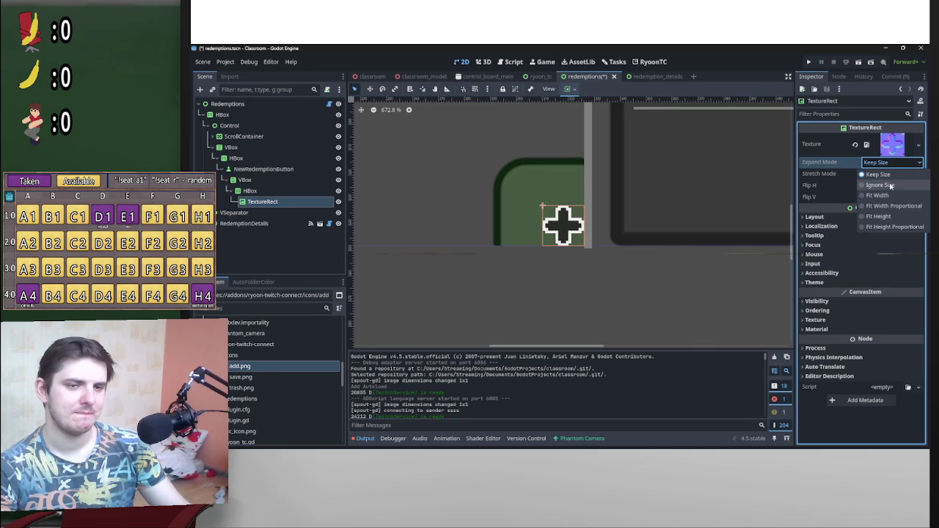
click(889, 195)
click(880, 163)
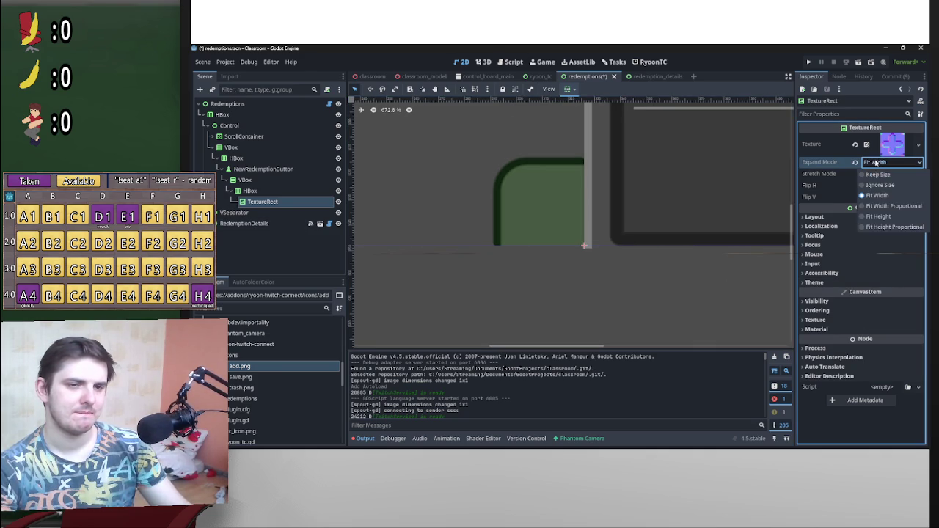
click(884, 175)
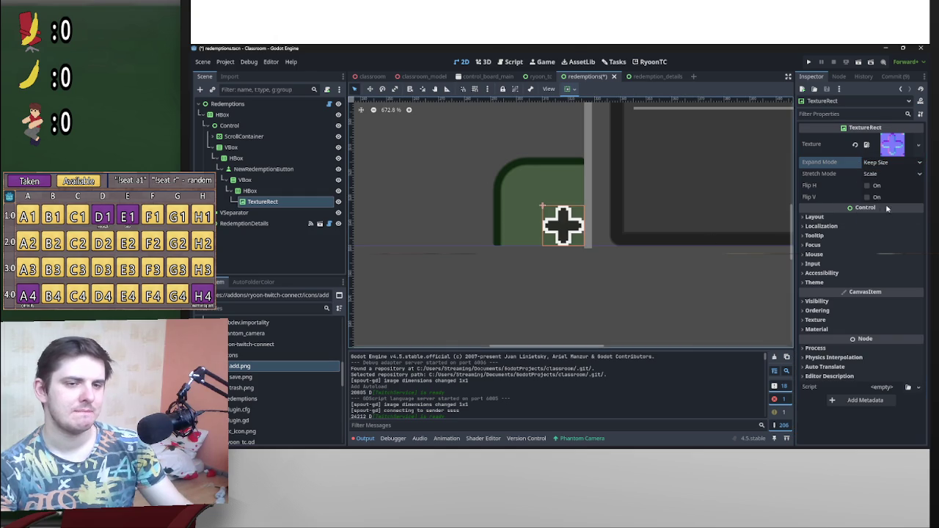
click(880, 174)
click(876, 185)
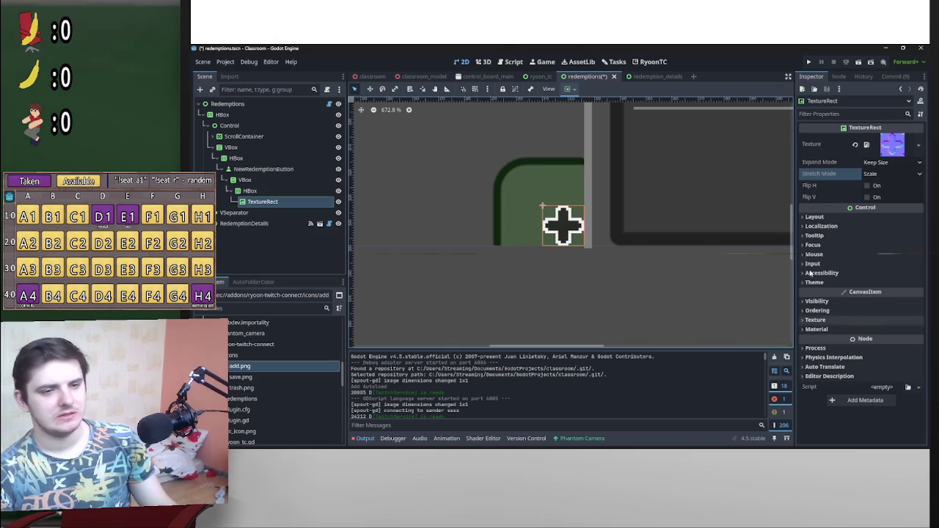
Set the icon's Custom Minimum Size to 25×25 and save the redemptions scene.
click(815, 216)
click(891, 256)
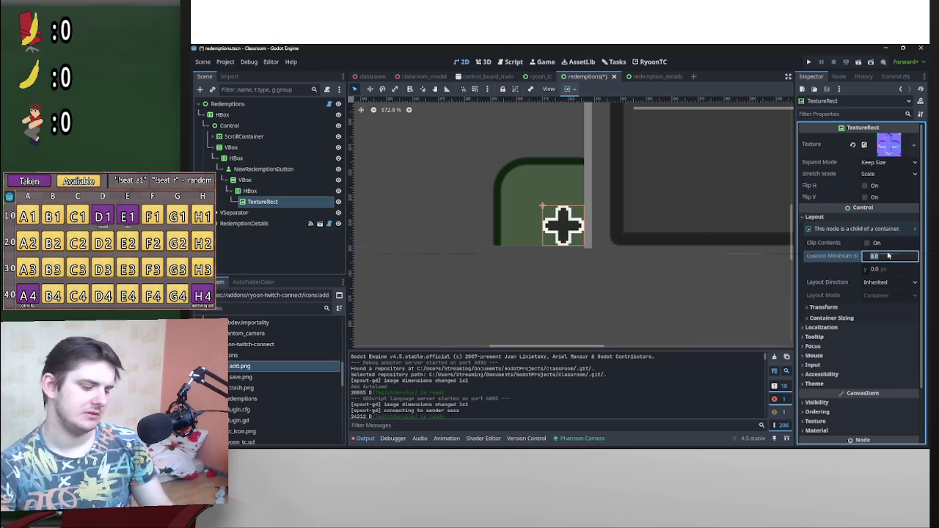
text(30)
key(Return)
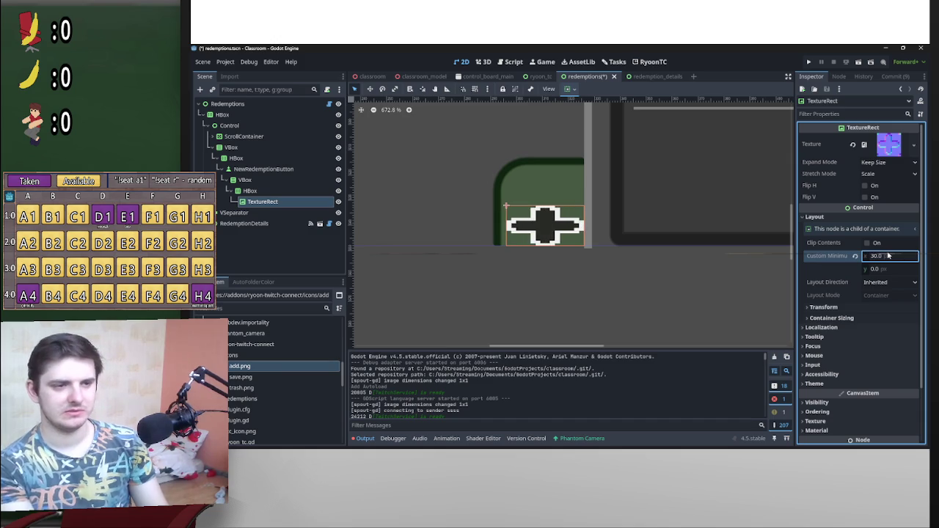
click(879, 271)
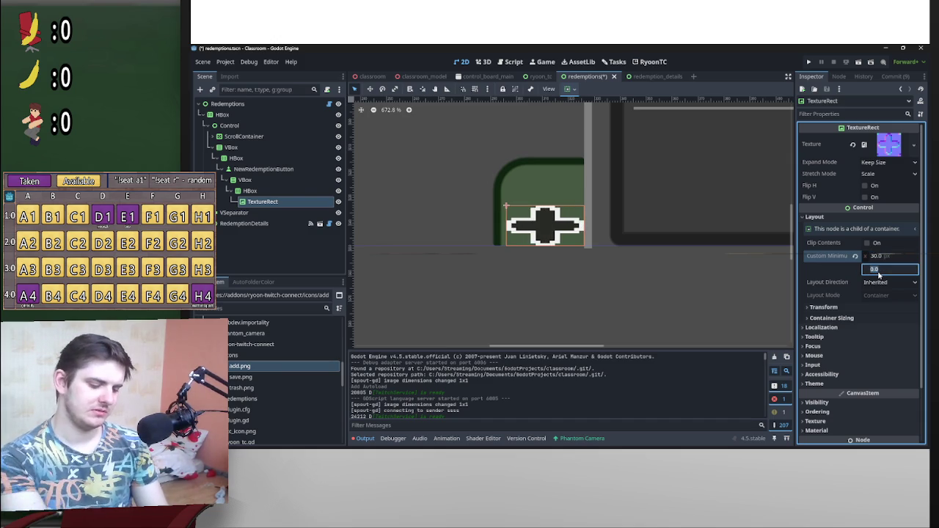
text(30)
key(Return)
click(890, 271)
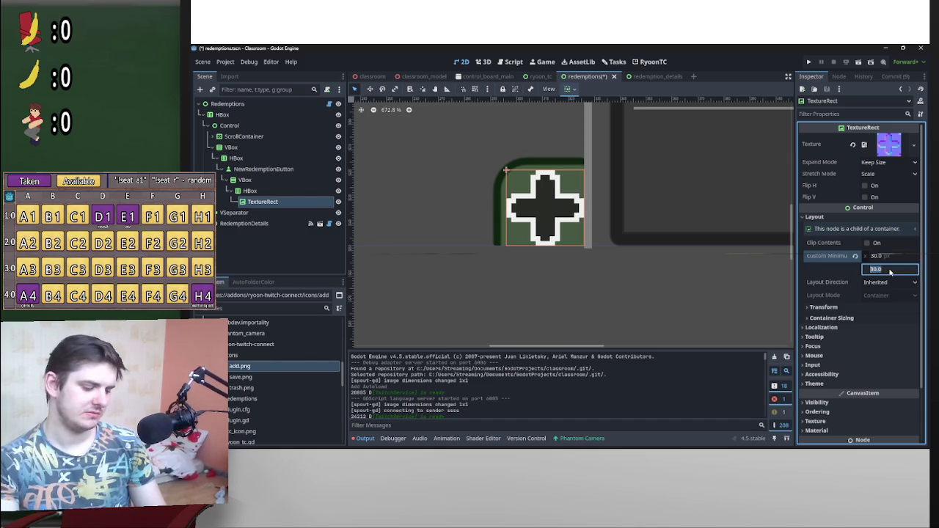
text(5)
key(Return)
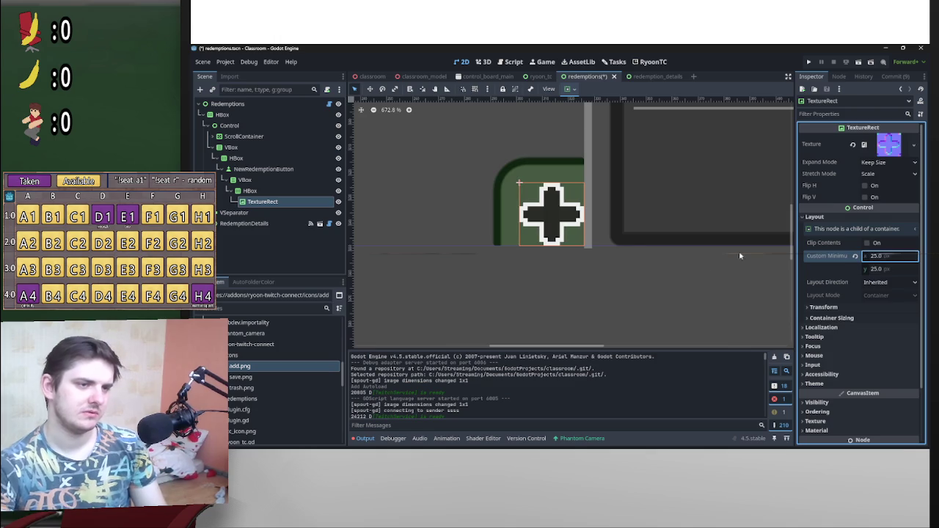
click(688, 273)
scroll(671, 271, down, 5)
key(ctrl+s)
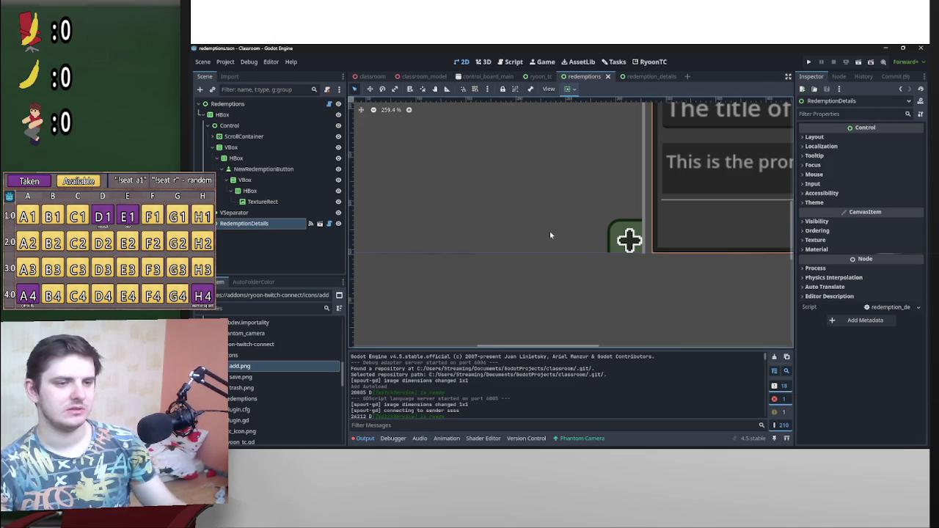
Reload the RyoonTC plugin in Project Settings, view its panel, then return to 2D.
click(225, 61)
click(250, 73)
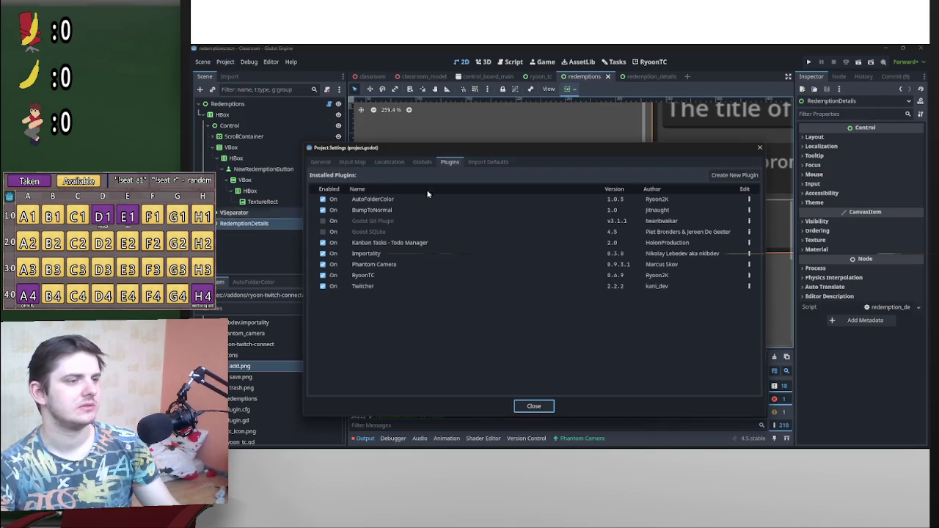
click(352, 161)
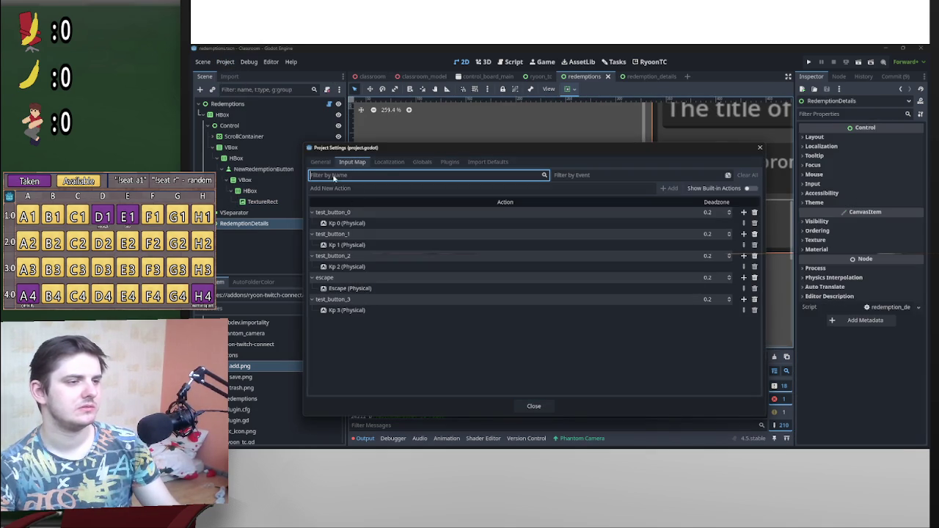
click(447, 162)
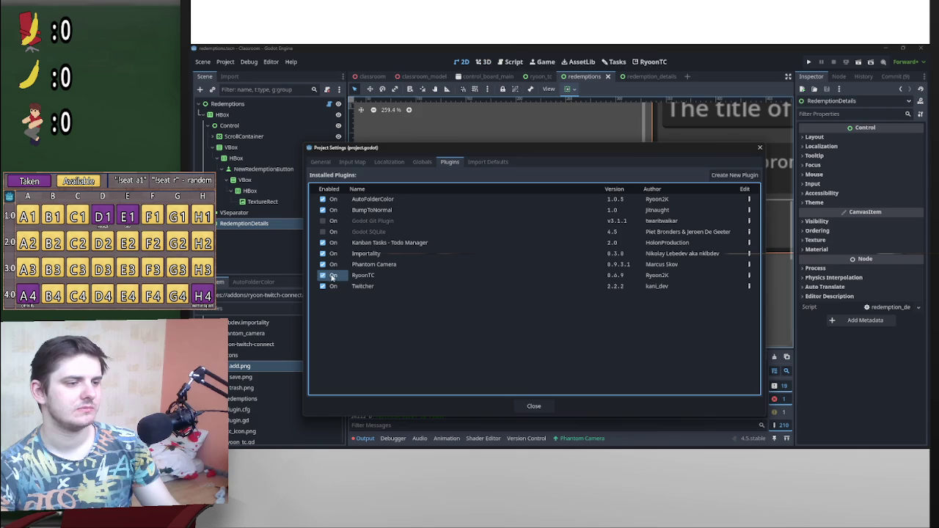
click(534, 407)
click(651, 62)
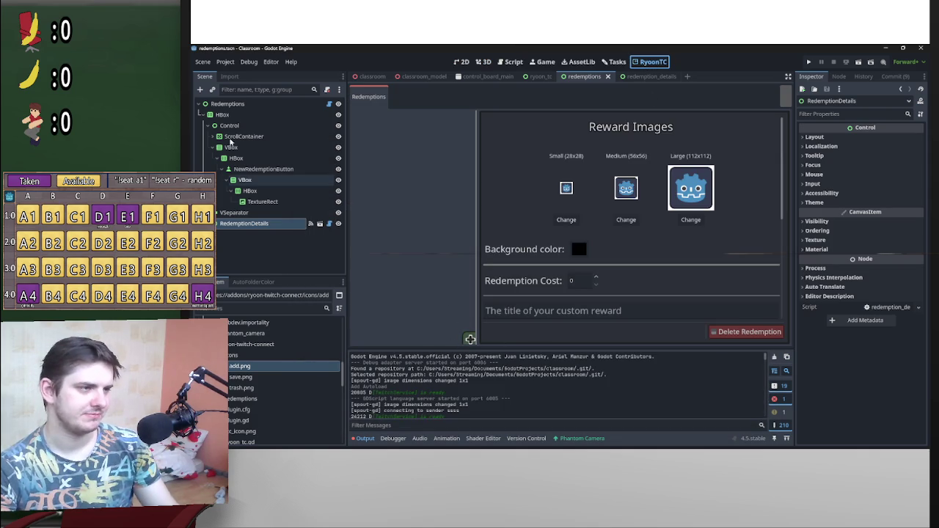
click(513, 61)
click(483, 62)
click(460, 62)
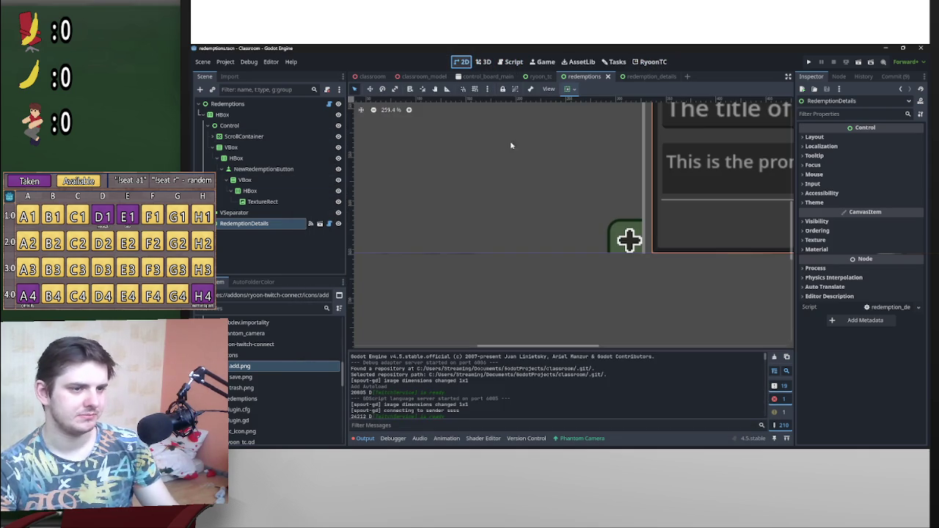
Shrink the plus icon's Custom Minimum Size to 20×20 and save the scene.
click(629, 239)
click(878, 256)
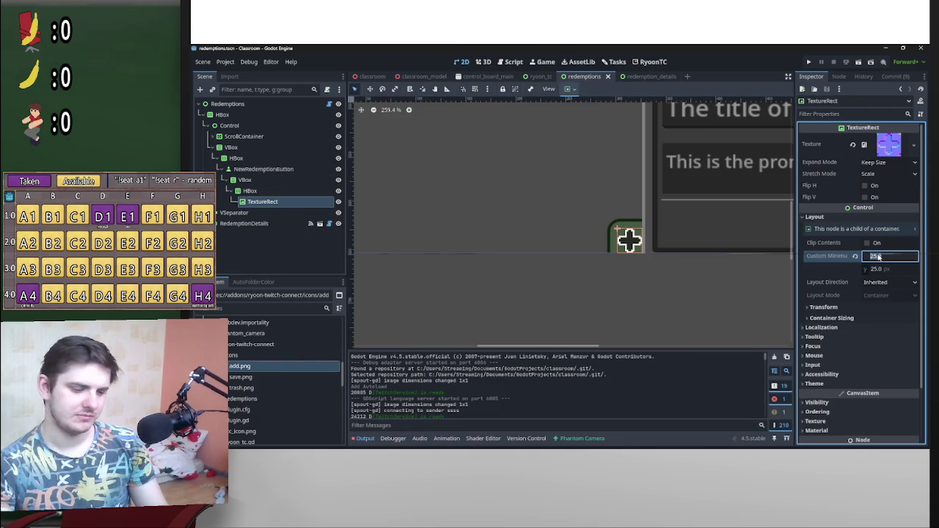
text(28)
key(Return)
click(876, 269)
text(20)
key(Return)
key(ctrl+s)
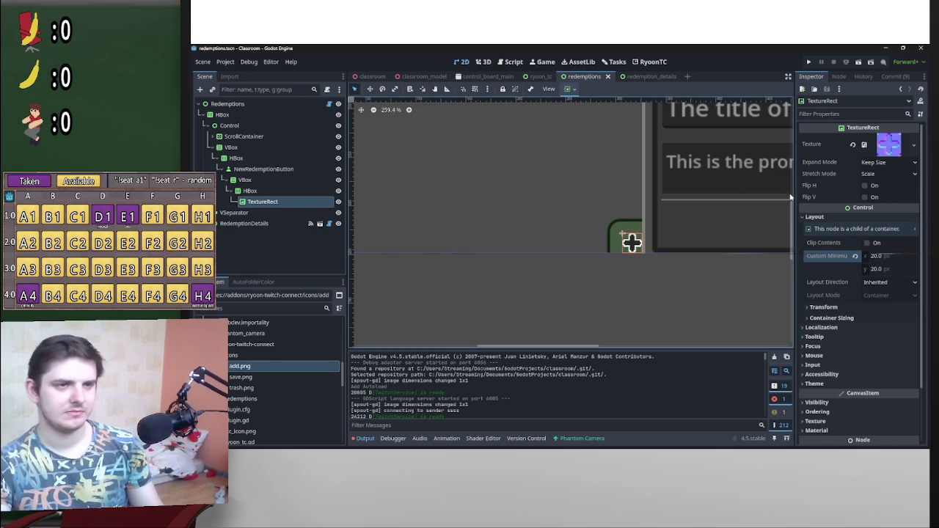
Reload RyoonTC again, preview the button in its panel, and return to the 2D editor.
click(225, 62)
click(236, 73)
click(330, 275)
click(550, 406)
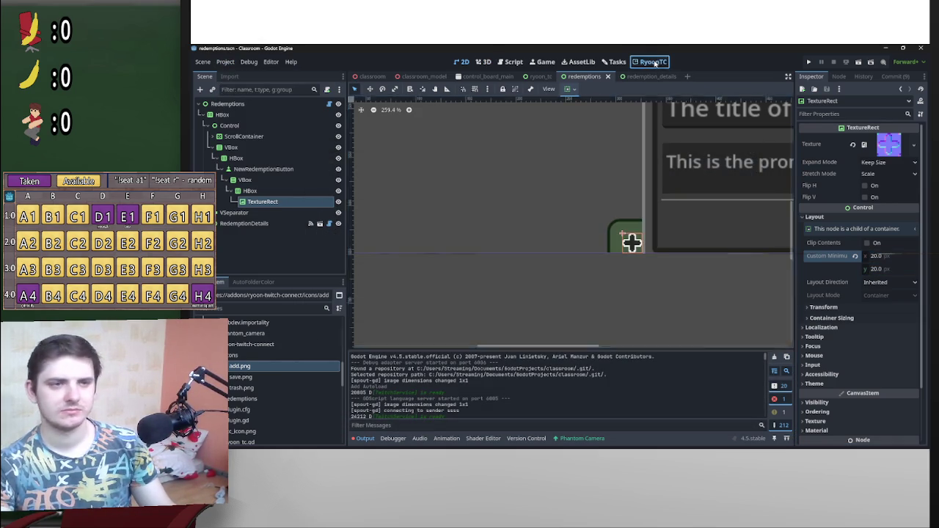
click(654, 62)
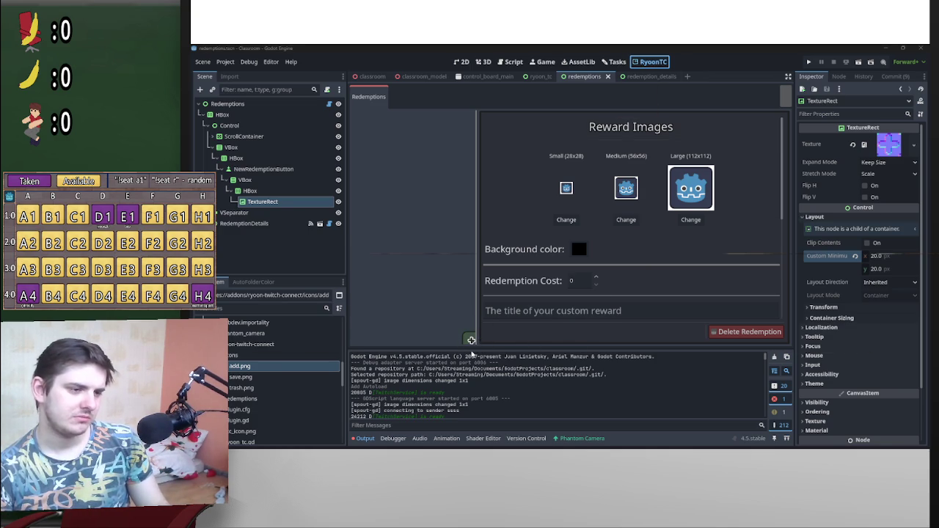
key(alt+Tab)
key(alt+Tab)
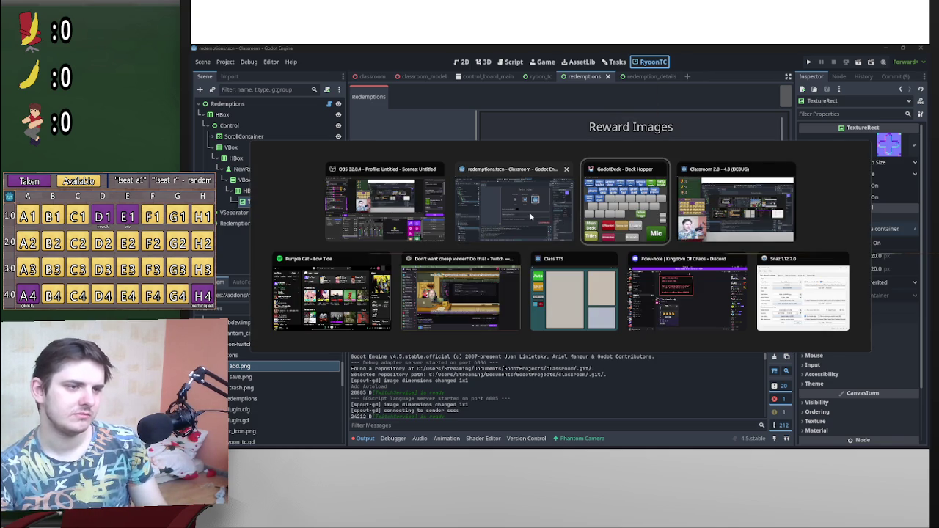
click(534, 218)
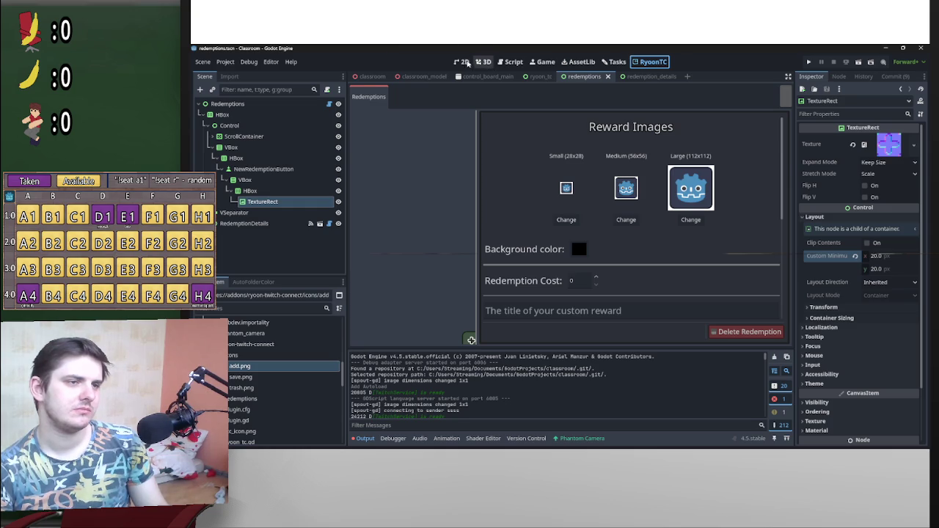
click(470, 63)
click(262, 169)
right_click(264, 169)
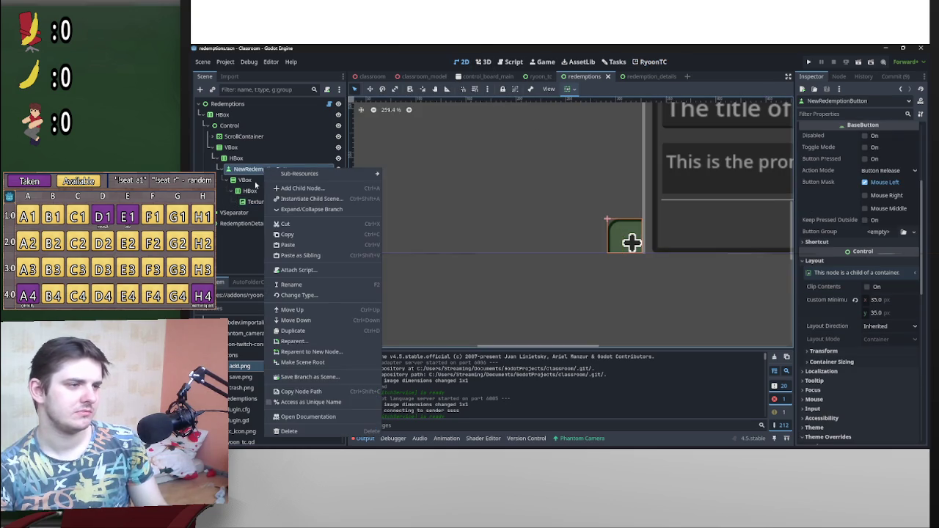
Add an HSeparator to NewRedemptionButton and move it below the inner HBox.
click(255, 193)
right_click(260, 168)
click(319, 183)
text(hsep)
key(Return)
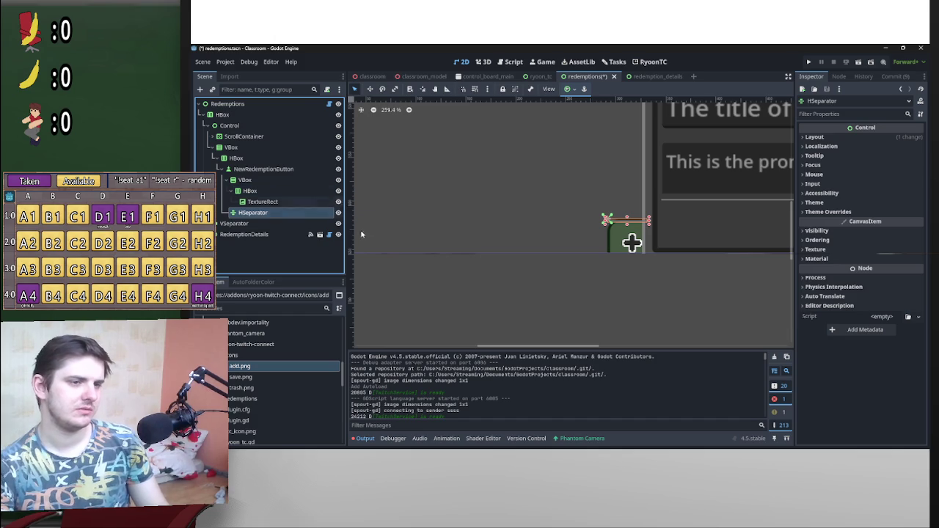
mouse_move(268, 214)
mouse_down()
mouse_move(273, 198)
mouse_move(265, 218)
mouse_move(256, 217)
mouse_move(255, 191)
mouse_up()
scroll(631, 238, up, 6)
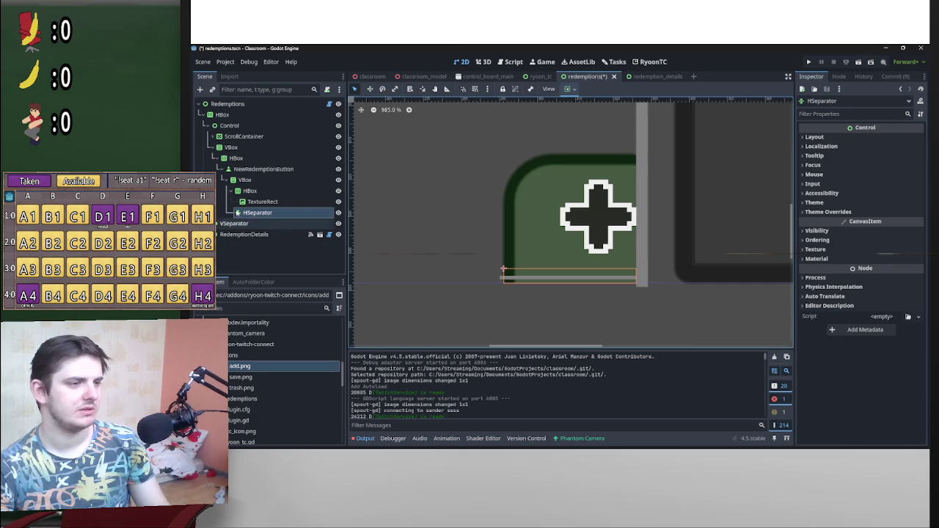
Add a VSeparator under the HBox beside the plus-icon TextureRect.
right_click(264, 192)
click(302, 198)
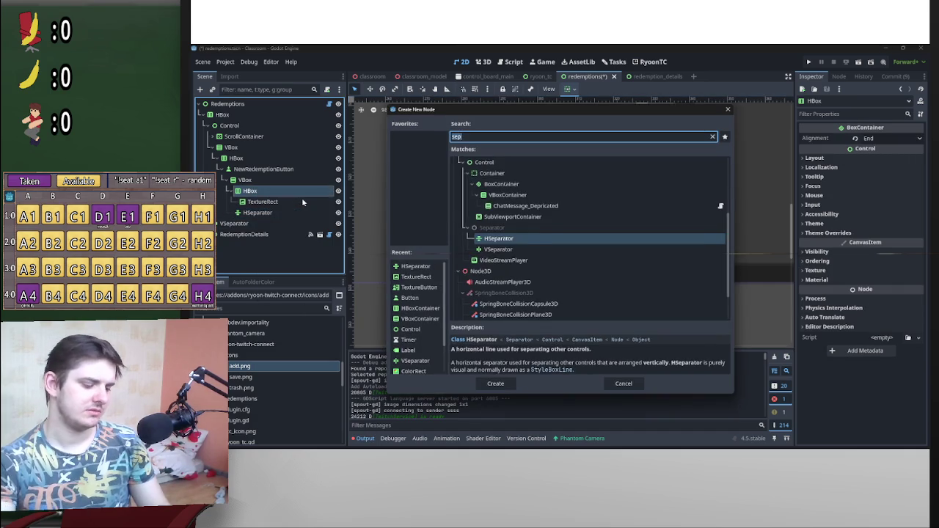
double_click(513, 251)
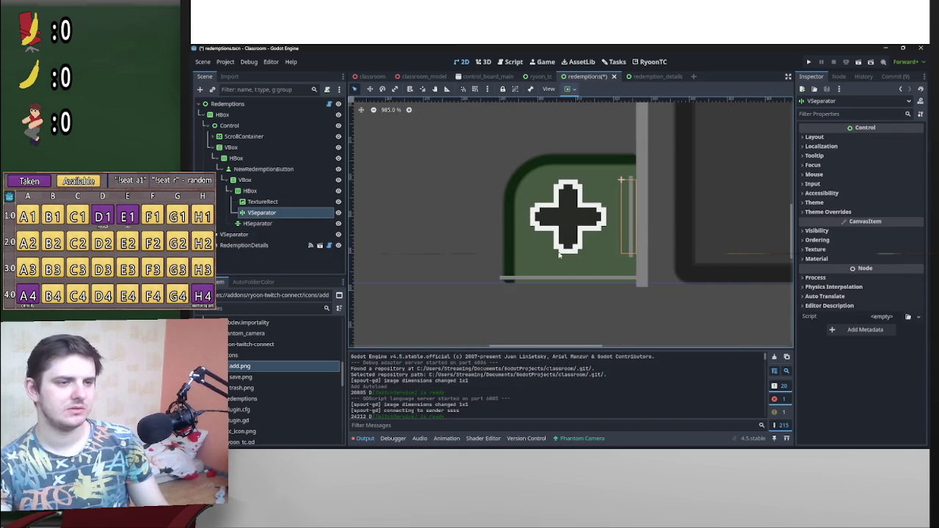
scroll(552, 223, down, 2)
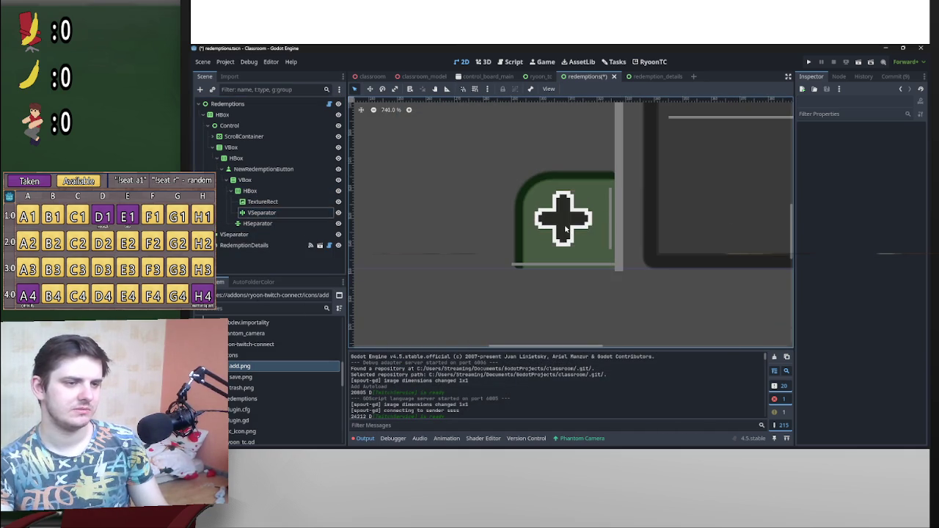
click(829, 212)
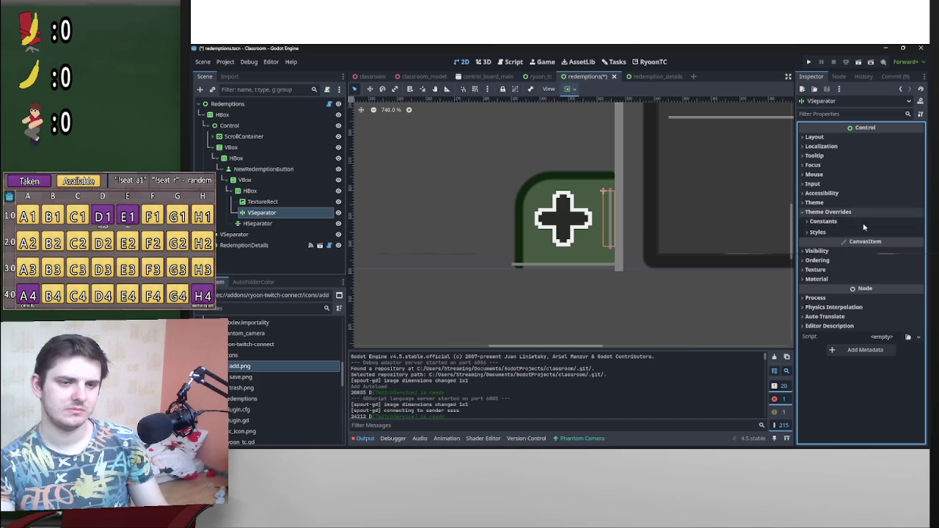
Set the Separation theme constant to 0 on both the VSeparator and HSeparator.
click(868, 222)
click(882, 235)
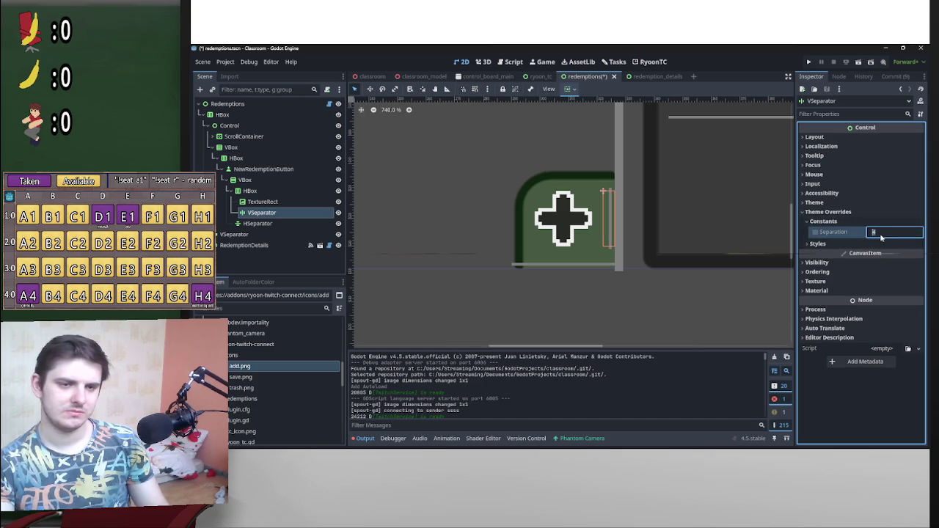
text(0)
key(Return)
click(277, 224)
click(844, 202)
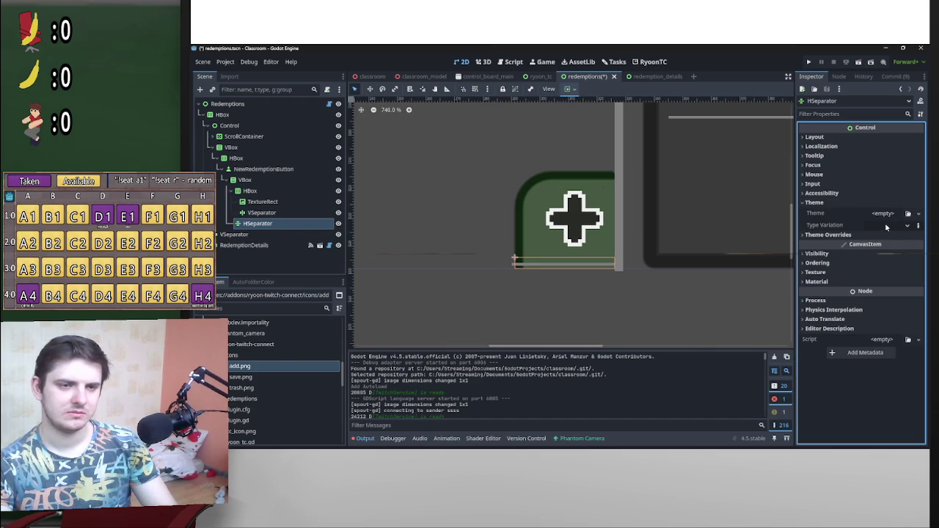
click(889, 235)
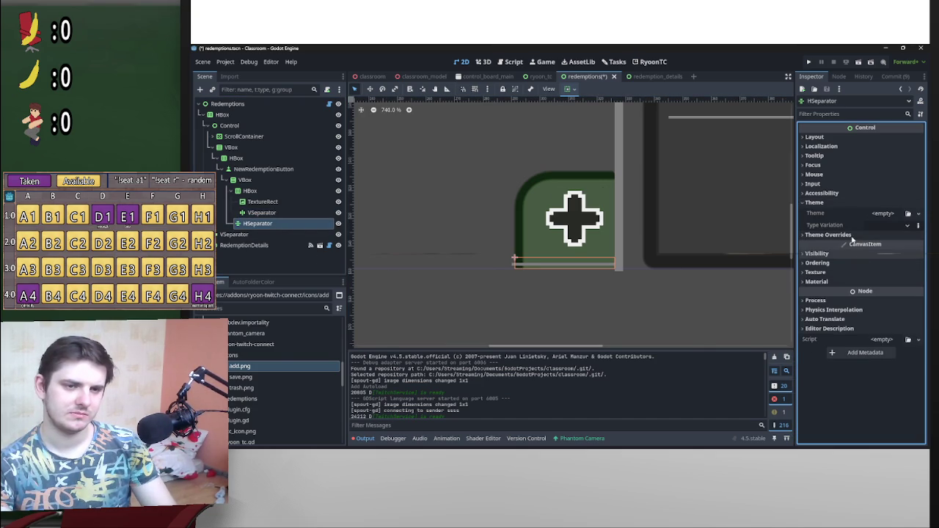
click(885, 246)
click(895, 256)
text(0)
key(Return)
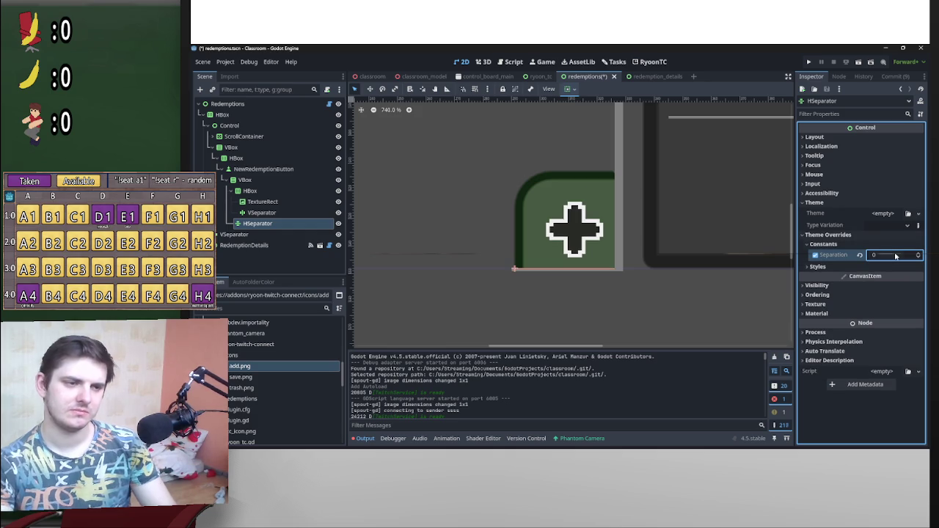
Give both separators a New StyleBoxEmpty separator style and save the scene.
click(830, 265)
click(902, 286)
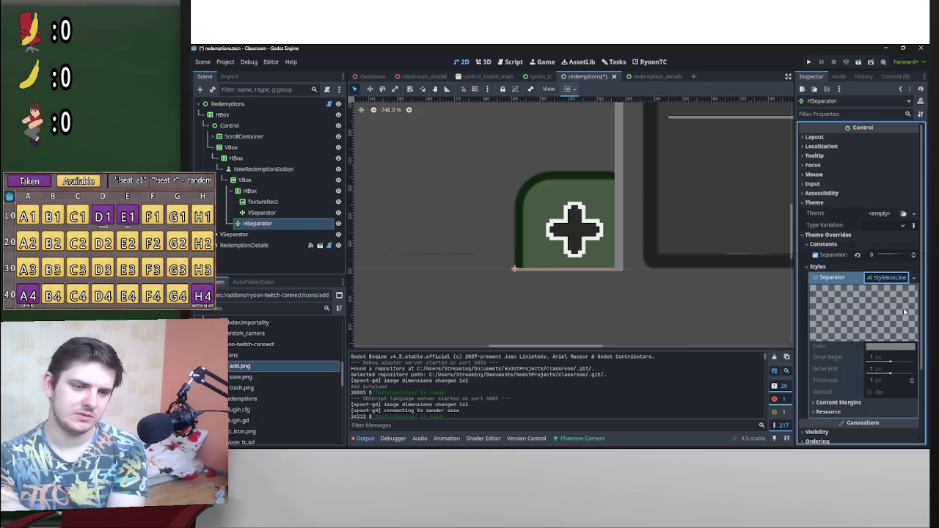
click(914, 278)
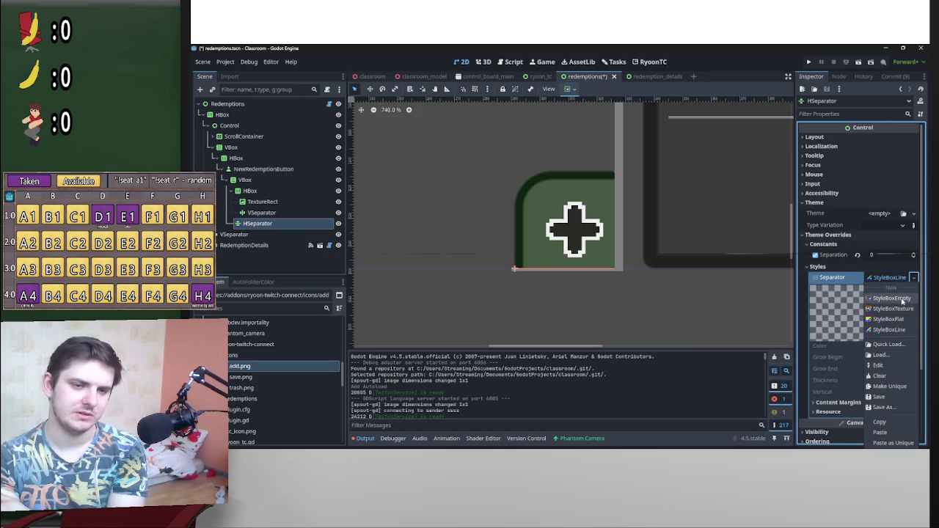
click(904, 300)
click(262, 212)
click(919, 255)
click(895, 277)
click(648, 340)
key(ctrl+s)
Reload the RyoonTC plugin by toggling it off and on in Project Settings > Plugins.
click(225, 62)
click(242, 73)
click(446, 163)
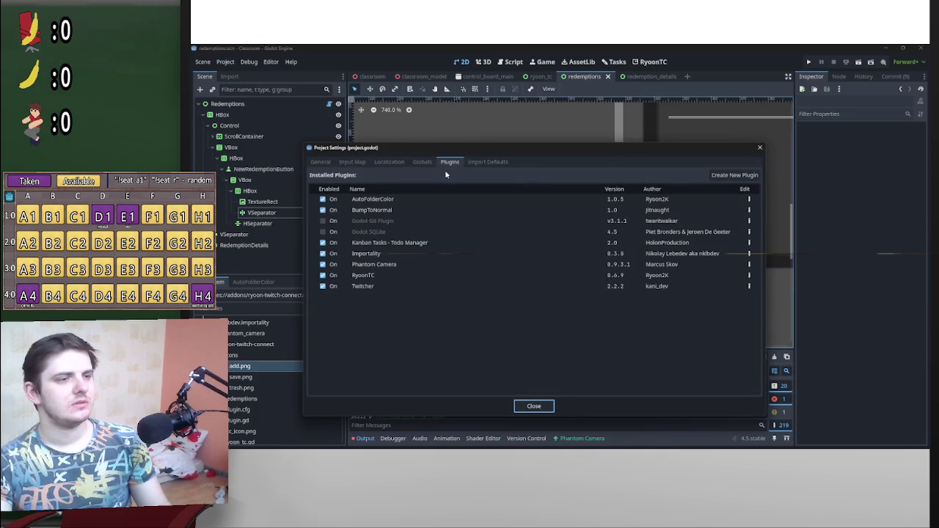
click(334, 275)
click(334, 276)
click(533, 406)
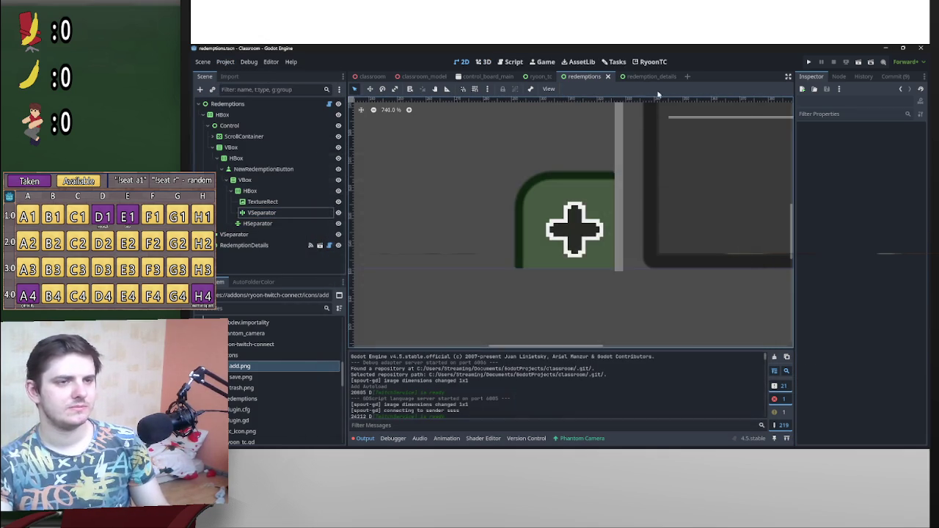
Check the RyoonTC Redemptions panel, then go back through Script and 3D to the 2D view.
click(651, 62)
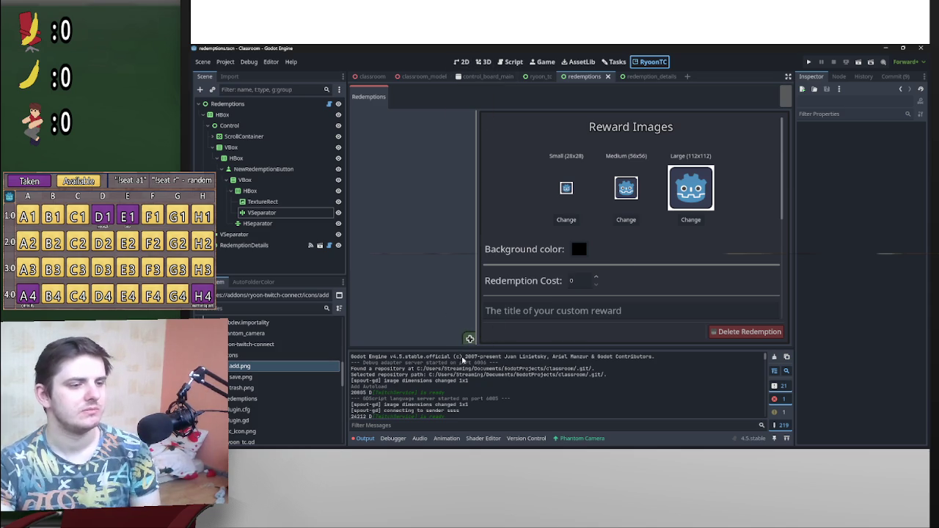
click(510, 62)
click(483, 62)
click(461, 62)
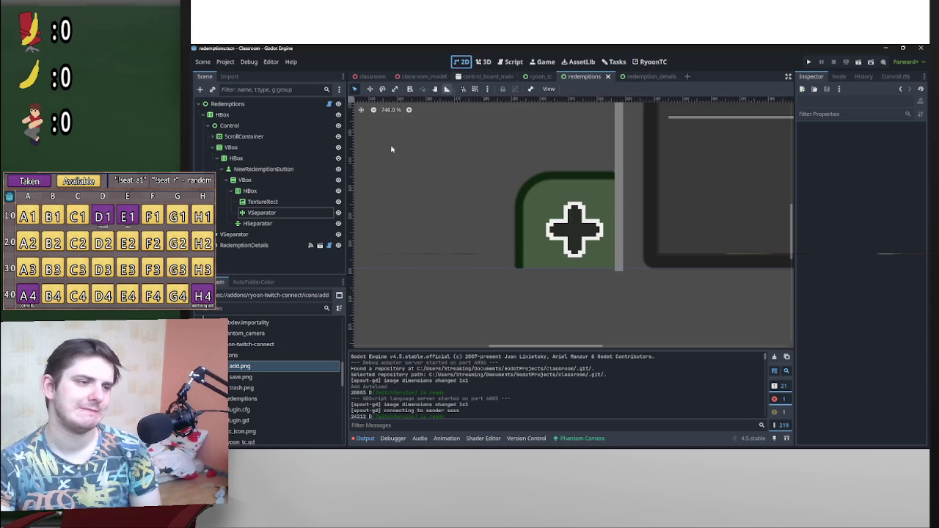
click(227, 181)
Rename the button's inner VBox node to Icon.
click(249, 182)
click(249, 184)
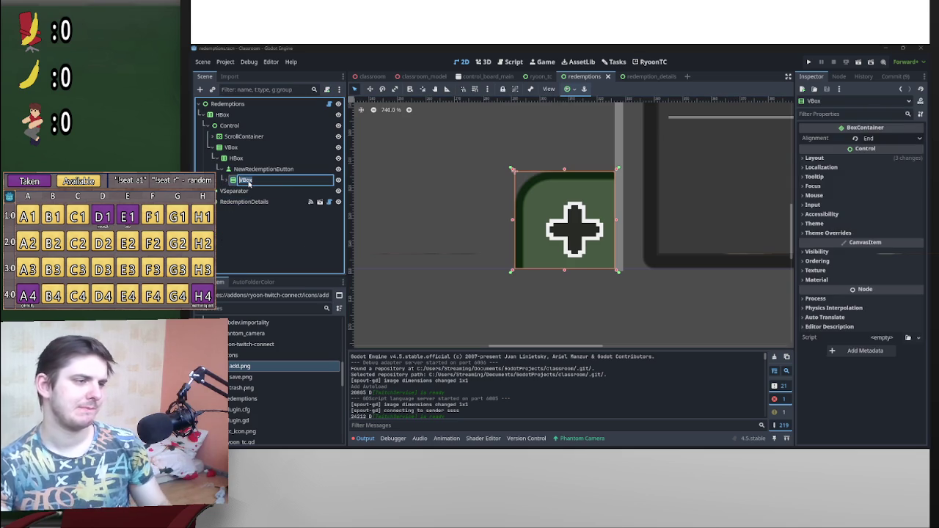
text(Icon)
key(Return)
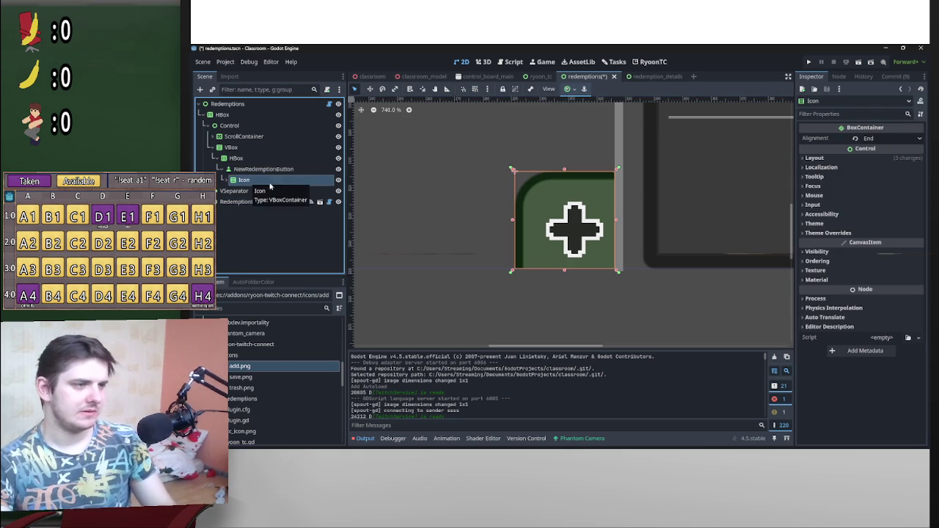
Clear the Icon theme override on NewRedemptionButton.
click(261, 169)
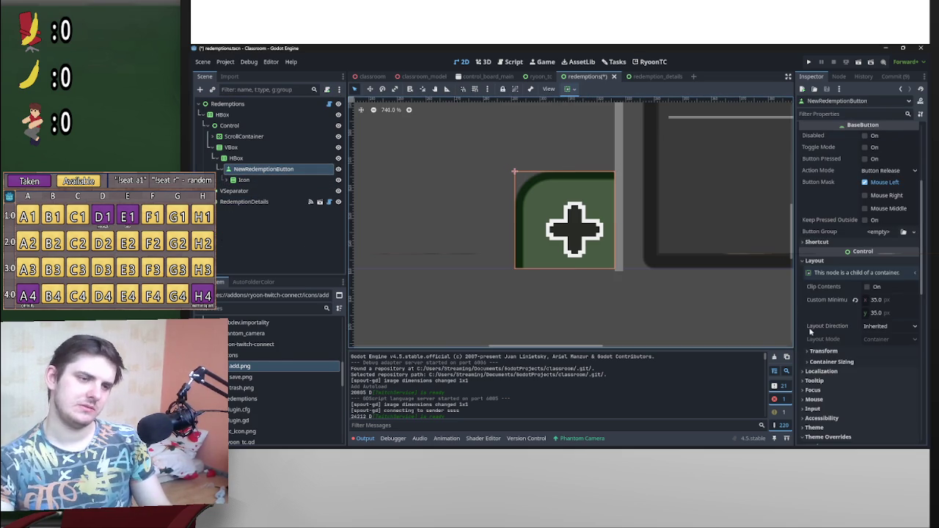
click(827, 436)
scroll(843, 386, down, 2)
scroll(844, 380, down, 3)
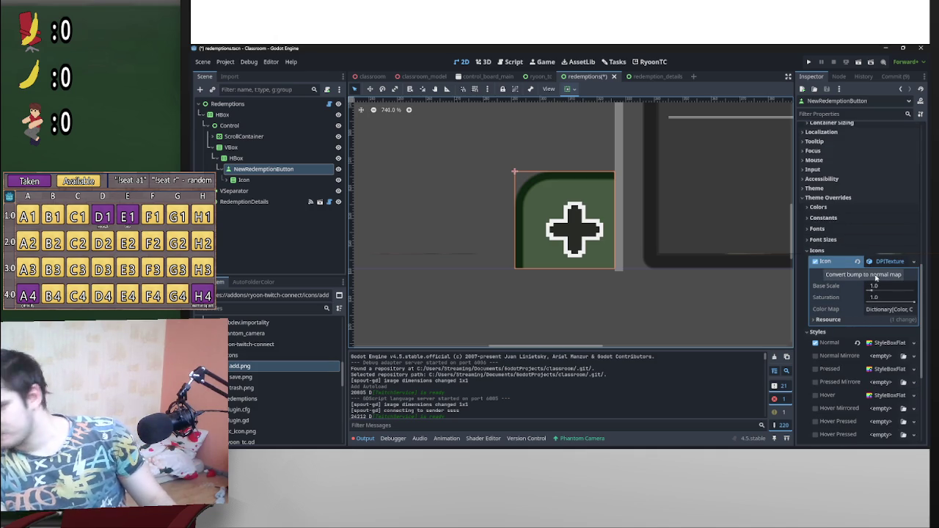
click(859, 261)
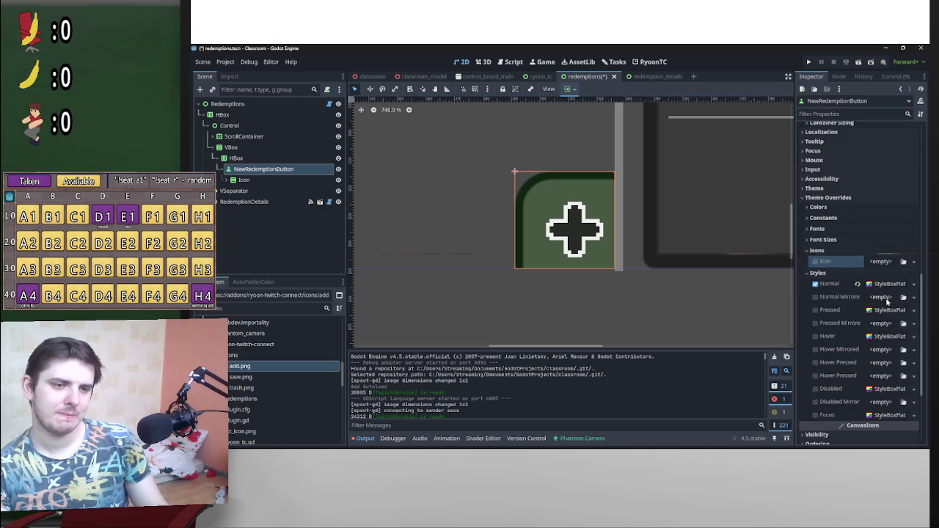
Copy the Normal style and paste it into the Pressed and Hover styles.
right_click(868, 283)
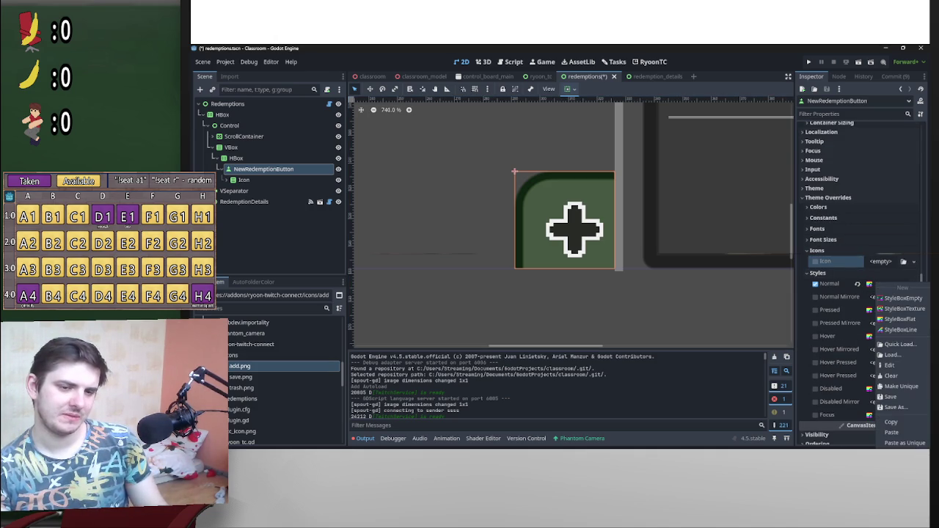
click(891, 422)
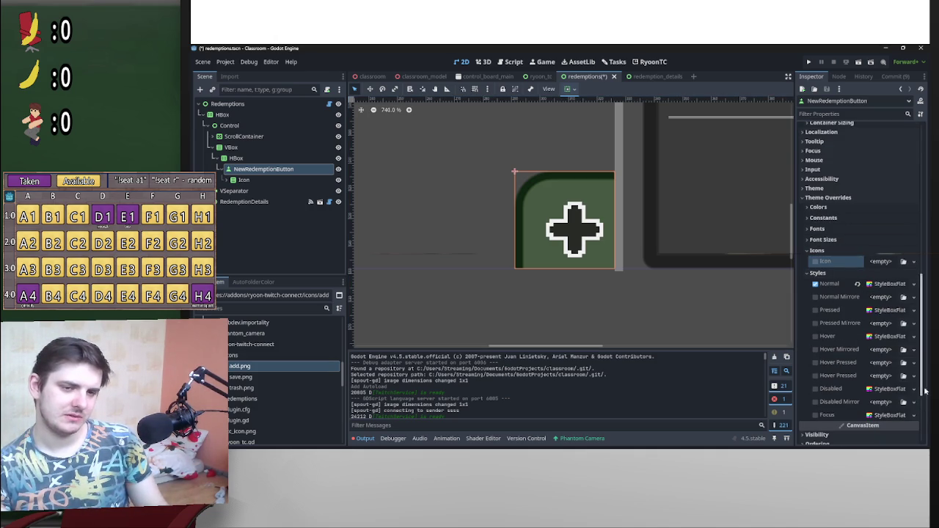
right_click(882, 314)
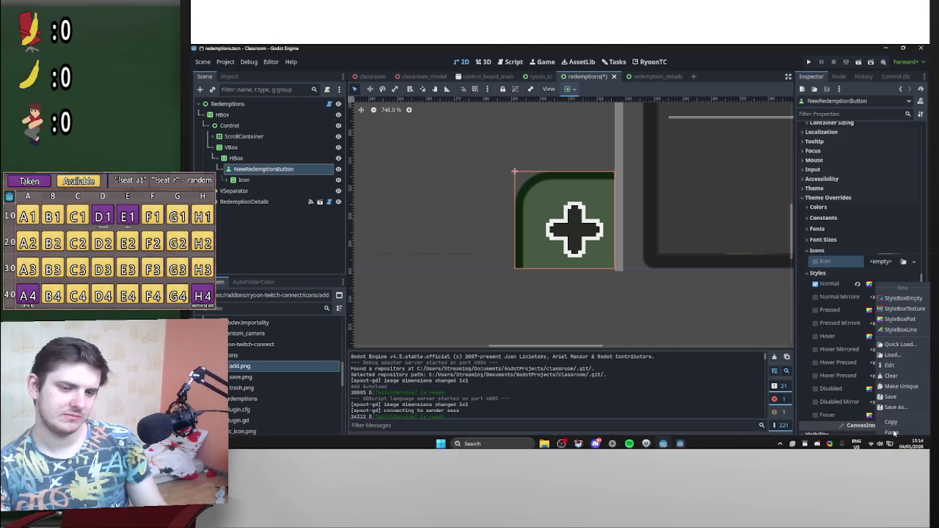
click(891, 436)
right_click(890, 345)
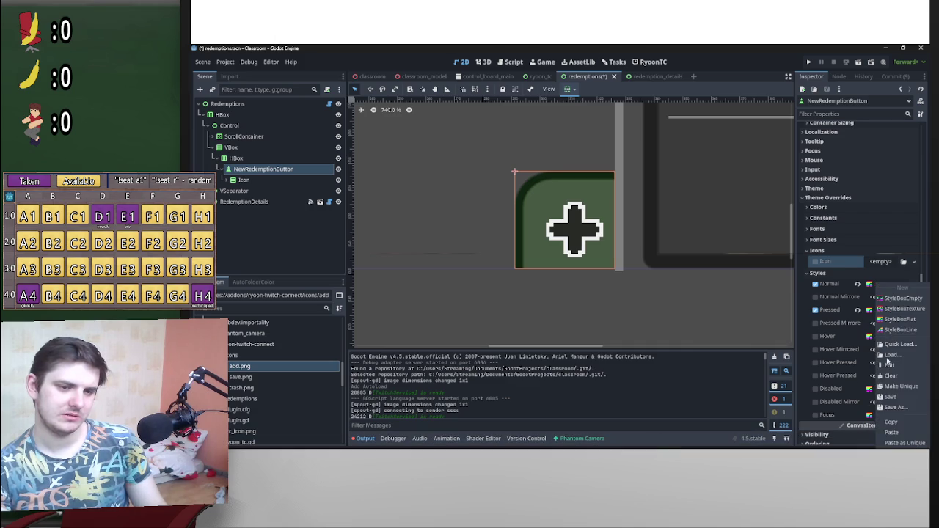
click(895, 436)
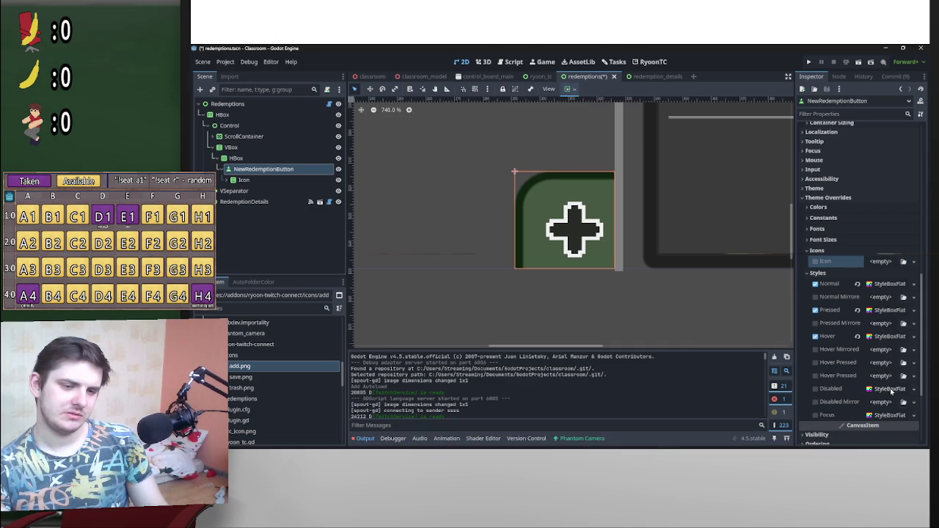
Paste the Normal style into Focus and change its border colour to bright green, 51db51.
right_click(889, 417)
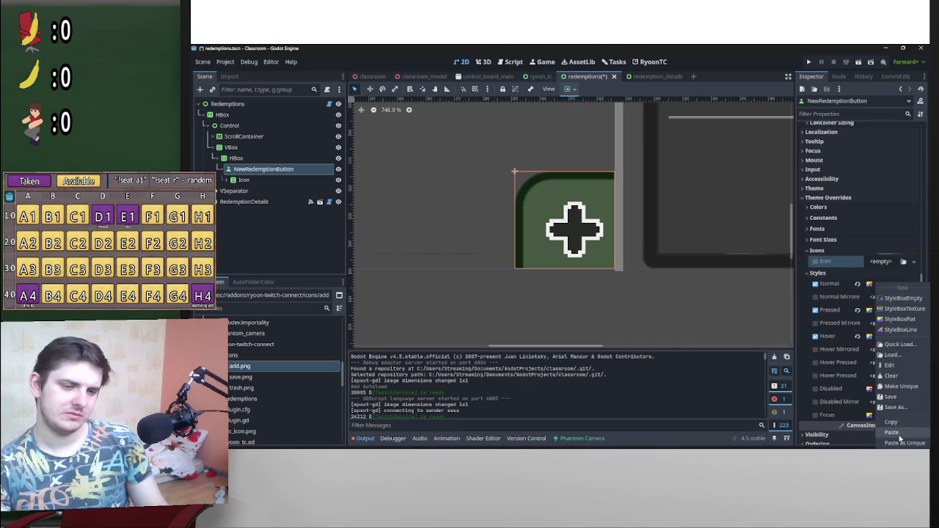
click(897, 434)
click(890, 415)
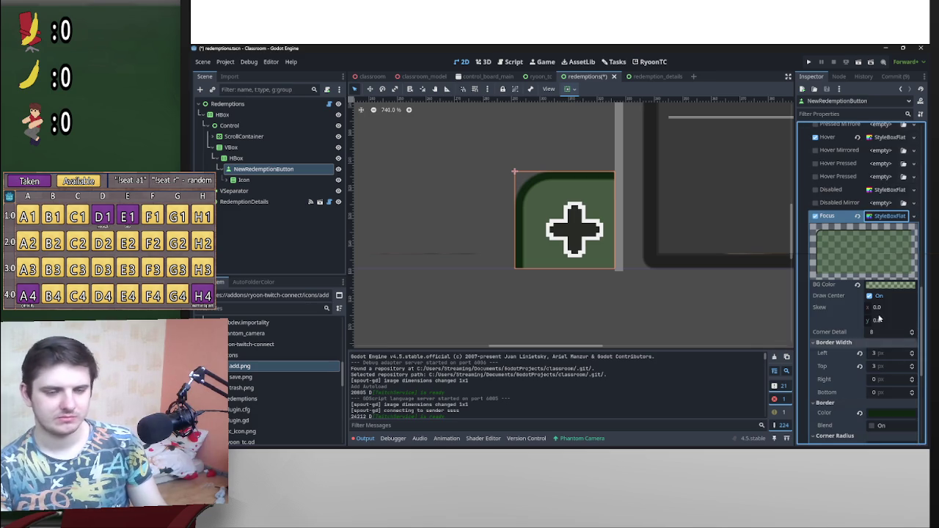
click(888, 413)
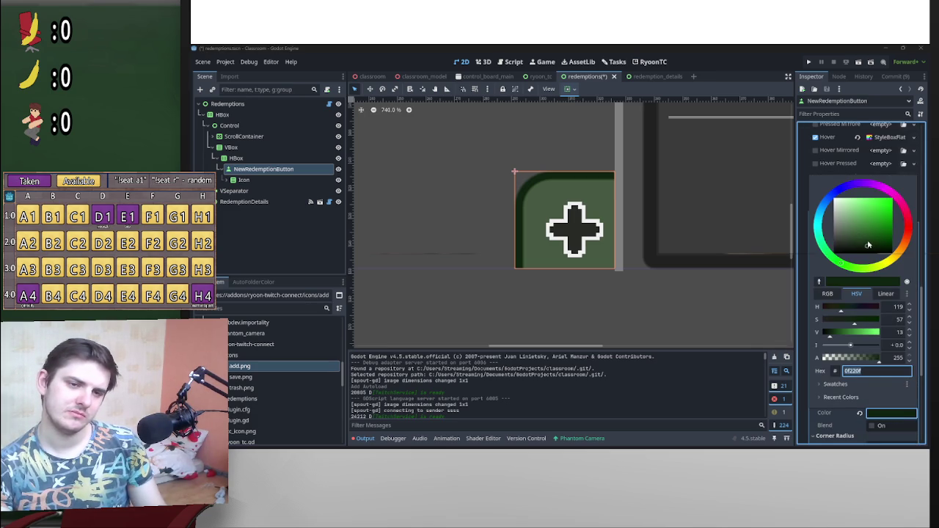
mouse_move(870, 246)
mouse_down()
mouse_move(868, 218)
mouse_move(869, 233)
mouse_move(868, 220)
mouse_move(883, 229)
mouse_move(853, 222)
mouse_move(870, 219)
mouse_move(864, 229)
mouse_move(868, 218)
mouse_up()
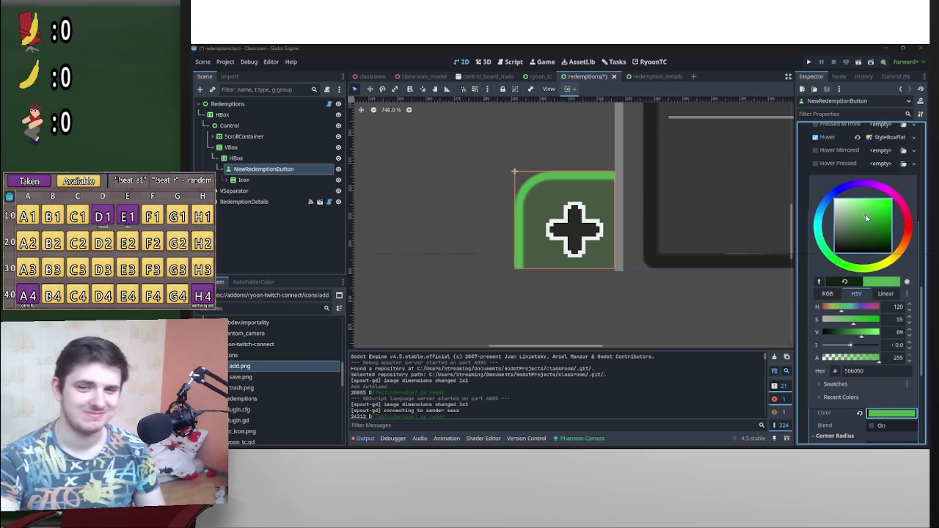
drag(863, 217, 871, 209)
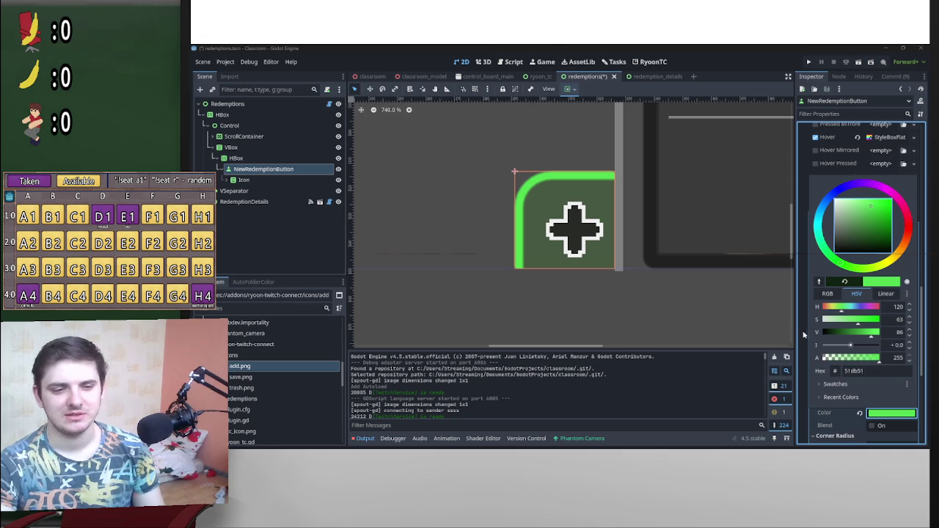
click(799, 340)
scroll(869, 340, up, 5)
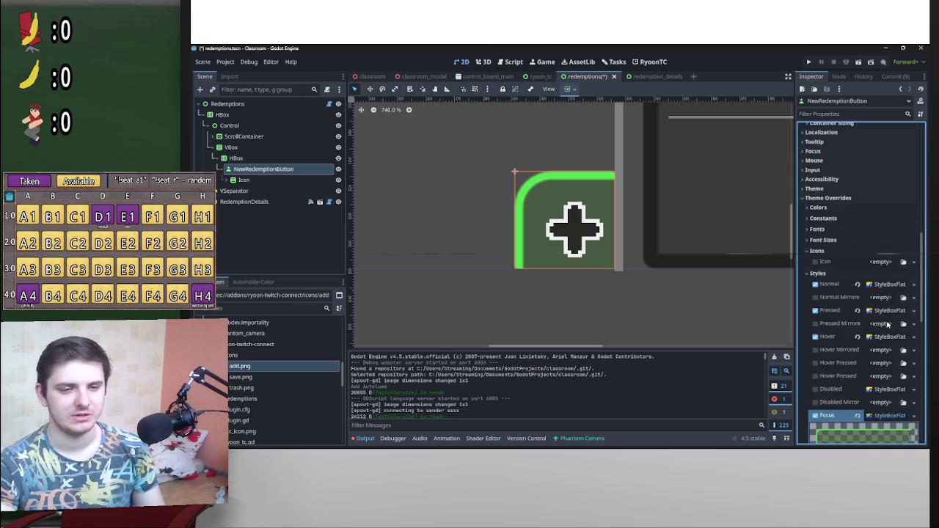
scroll(884, 320, down, 5)
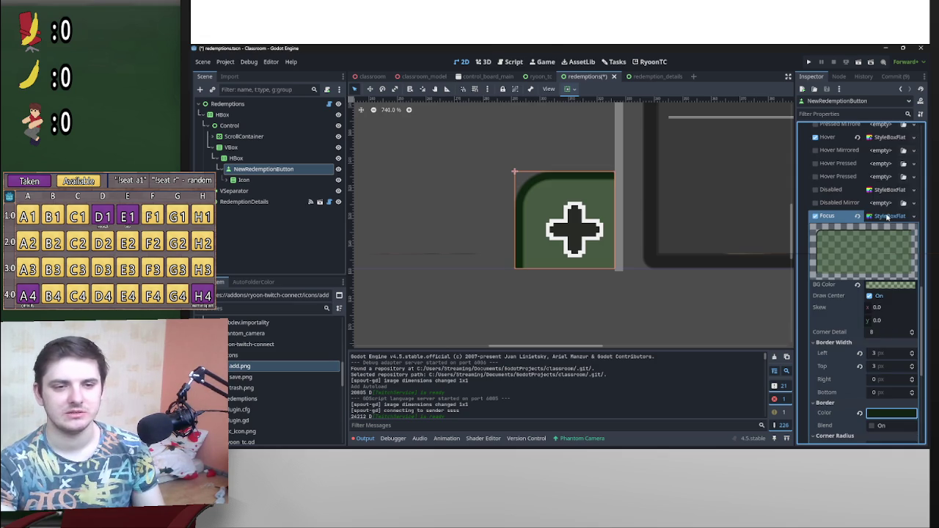
Make the Focus StyleBoxFlat unique and set its border colour to 348334.
right_click(887, 220)
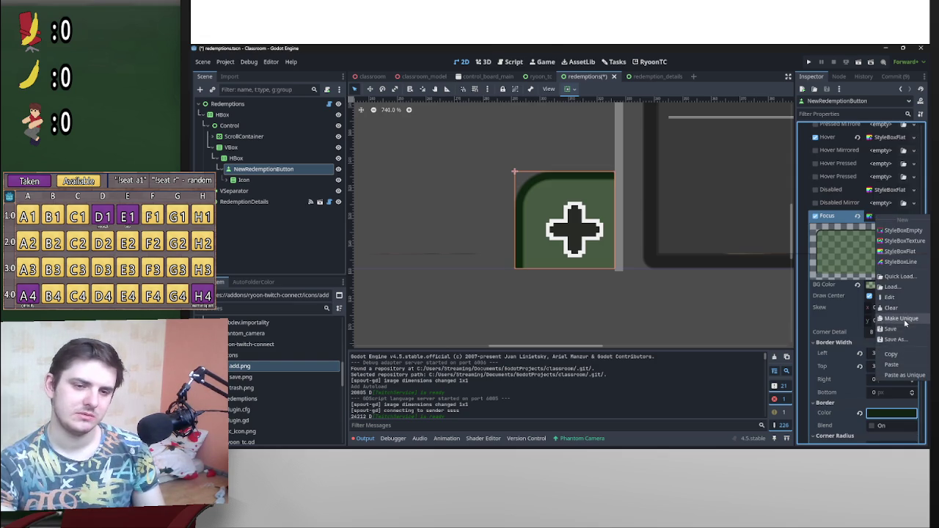
click(905, 320)
click(886, 286)
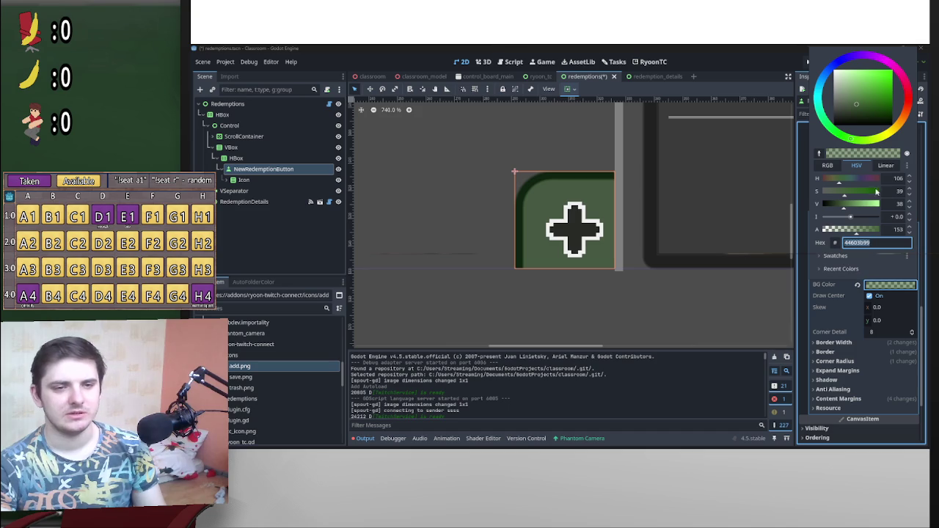
click(840, 353)
click(889, 367)
mouse_move(877, 184)
mouse_down()
mouse_move(879, 173)
mouse_move(871, 177)
mouse_up()
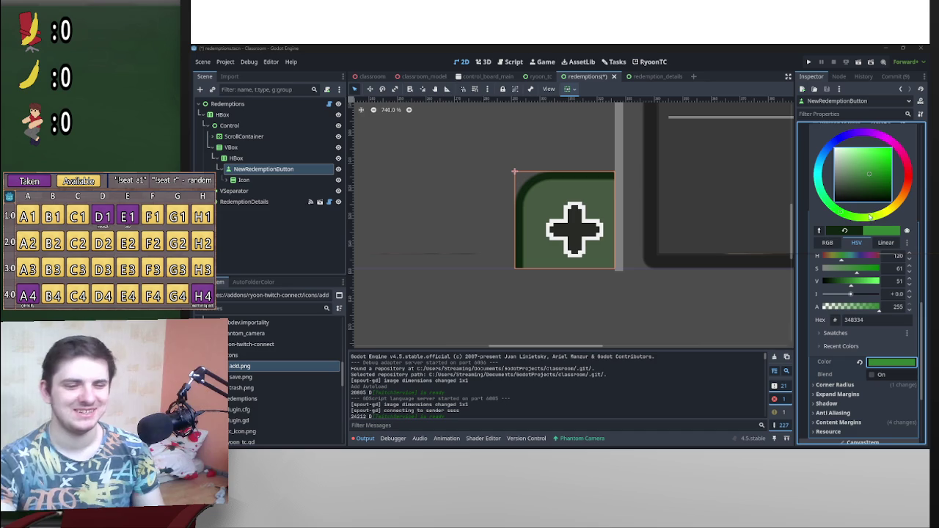
click(802, 298)
scroll(888, 290, up, 3)
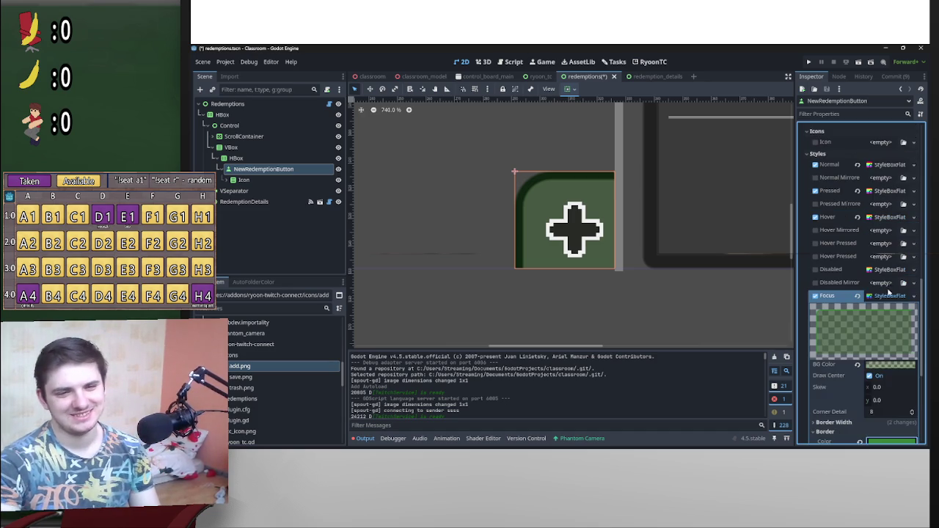
click(888, 296)
scroll(883, 242, up, 2)
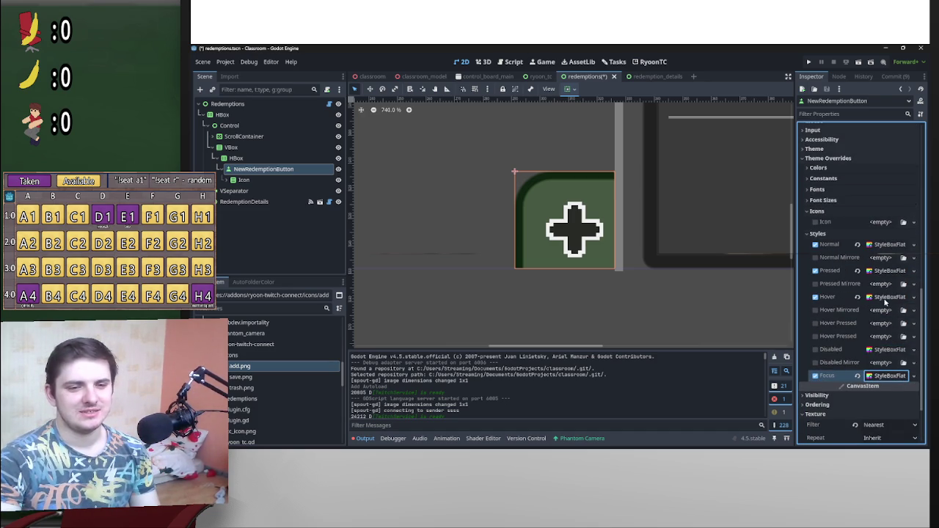
click(913, 376)
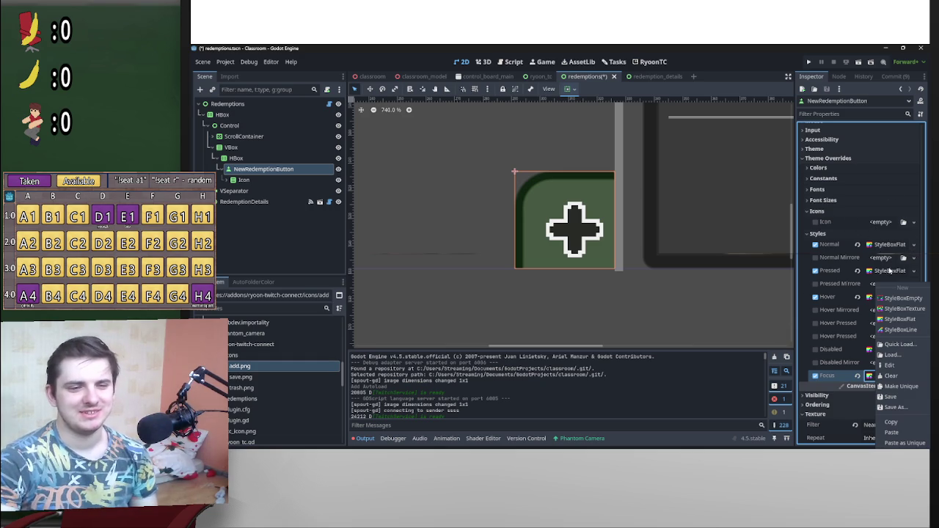
Try adjusting the Hover background colour's opacity, then undo and redo the edit.
click(875, 301)
click(875, 298)
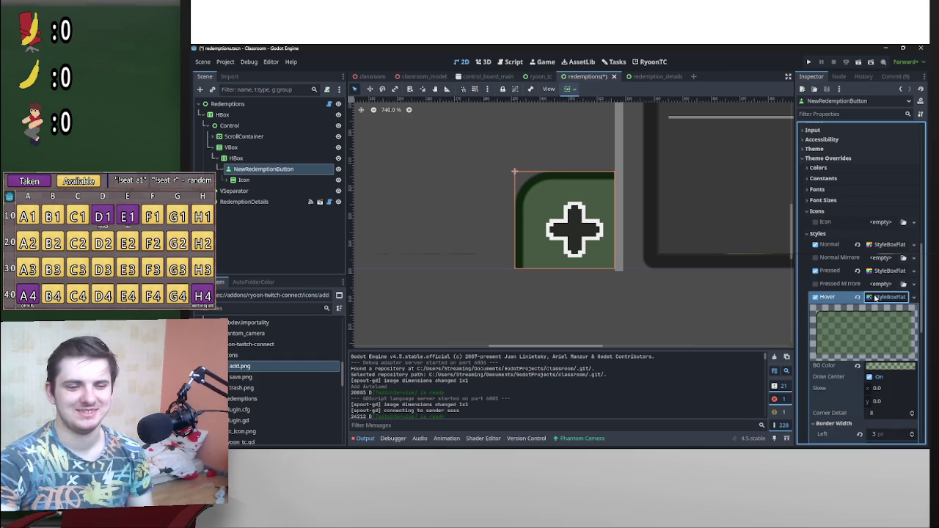
scroll(867, 364, down, 3)
click(886, 247)
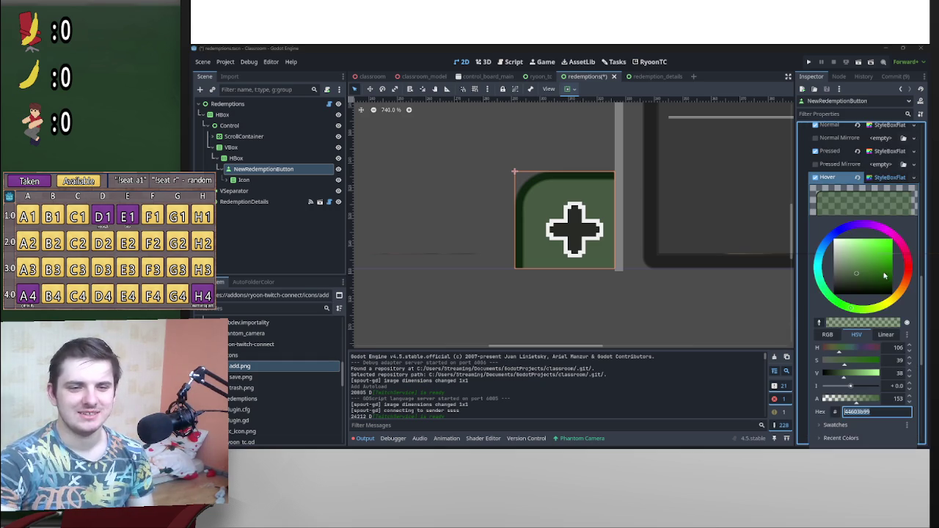
mouse_move(858, 402)
mouse_down()
mouse_move(868, 403)
mouse_move(855, 405)
mouse_up()
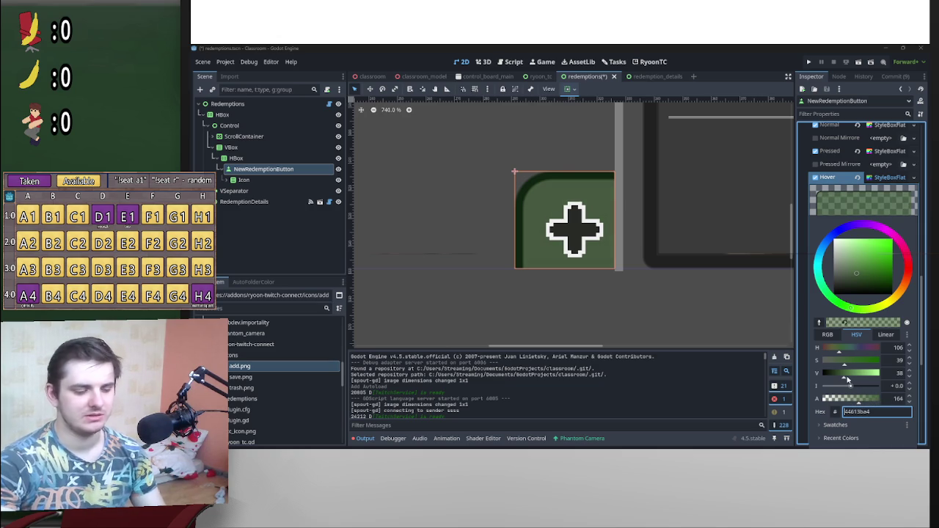
click(802, 359)
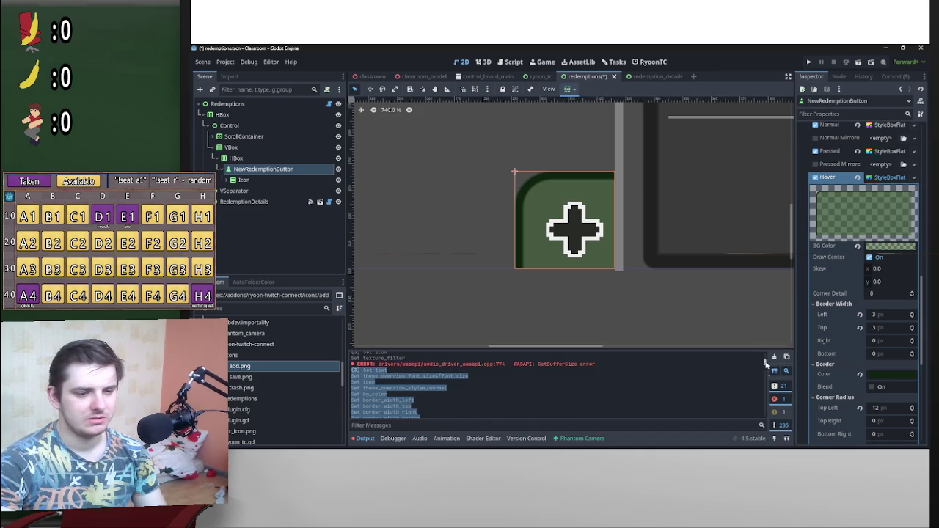
key(ctrl+z)
key(ctrl+z)
key(ctrl+z)
key(ctrl+shift+z)
key(ctrl+shift+z)
key(ctrl+shift+z)
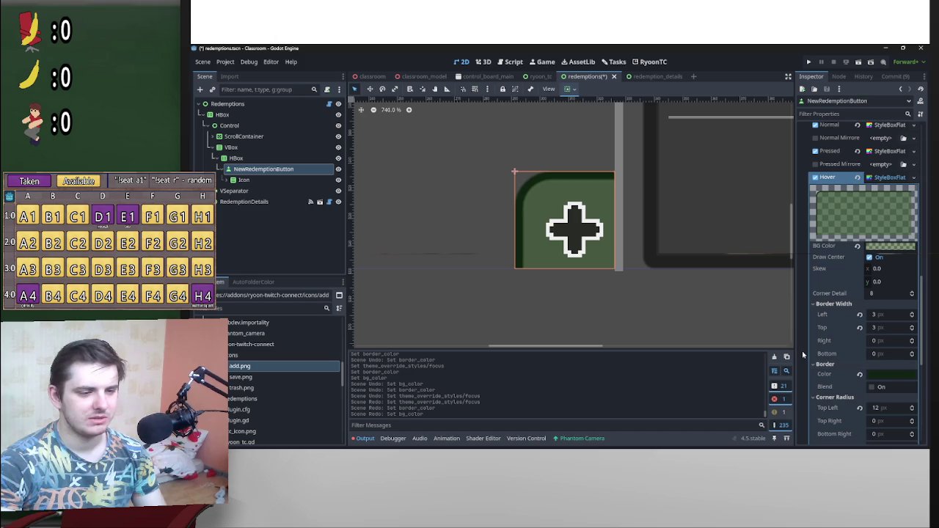
click(886, 250)
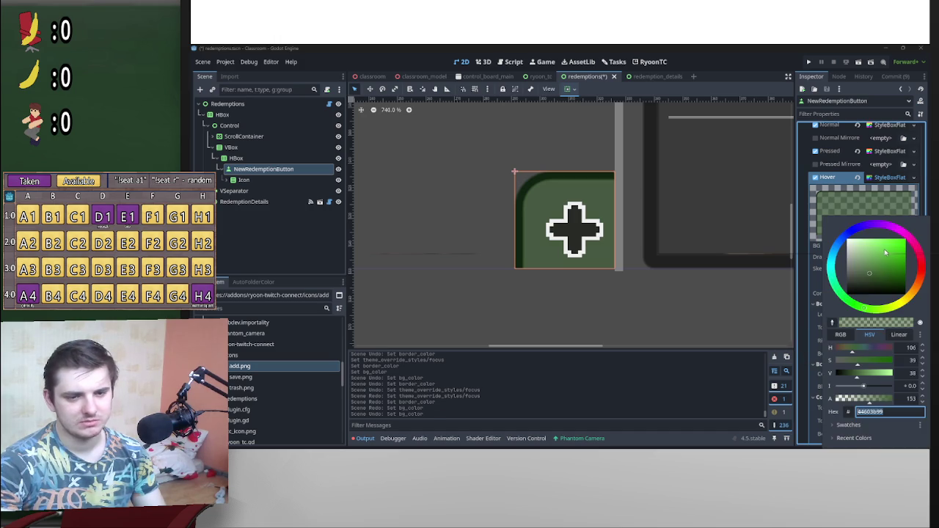
click(801, 375)
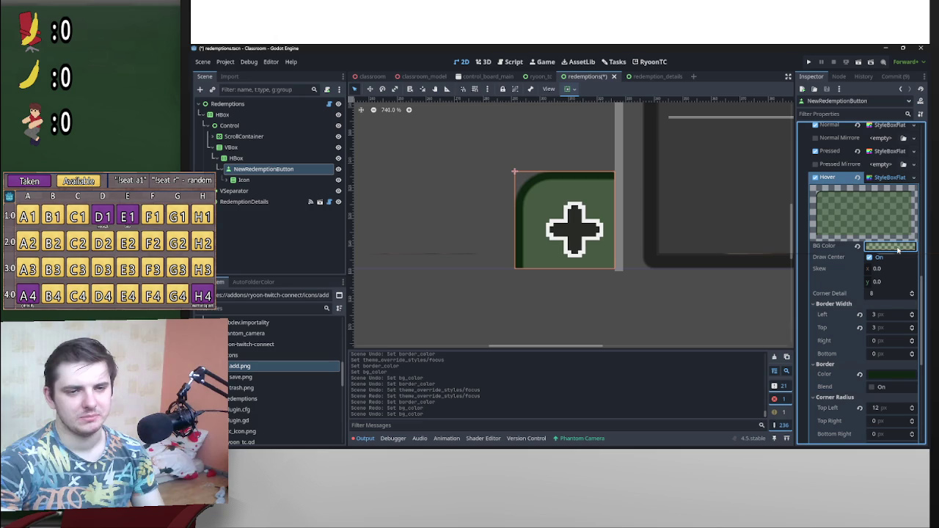
Make the Hover style unique and set its background colour to 3b543399.
click(914, 176)
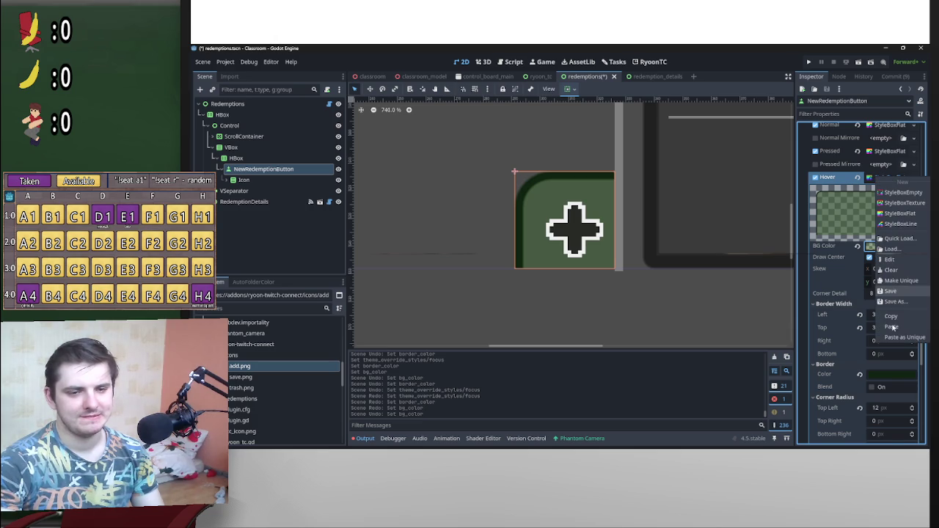
click(914, 281)
click(893, 252)
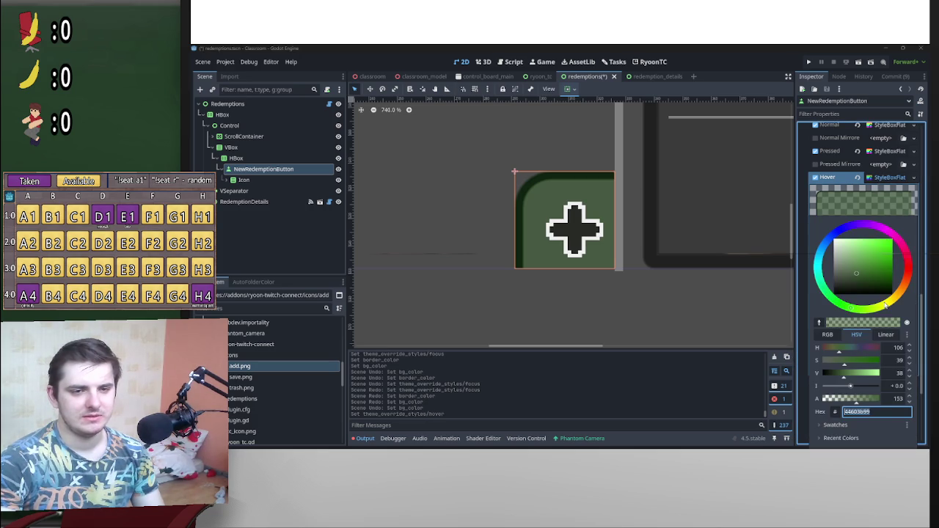
drag(844, 378, 841, 379)
click(803, 371)
Make the Pressed style unique with a darker 22301e99 background, and save the scene.
scroll(858, 293, up, 5)
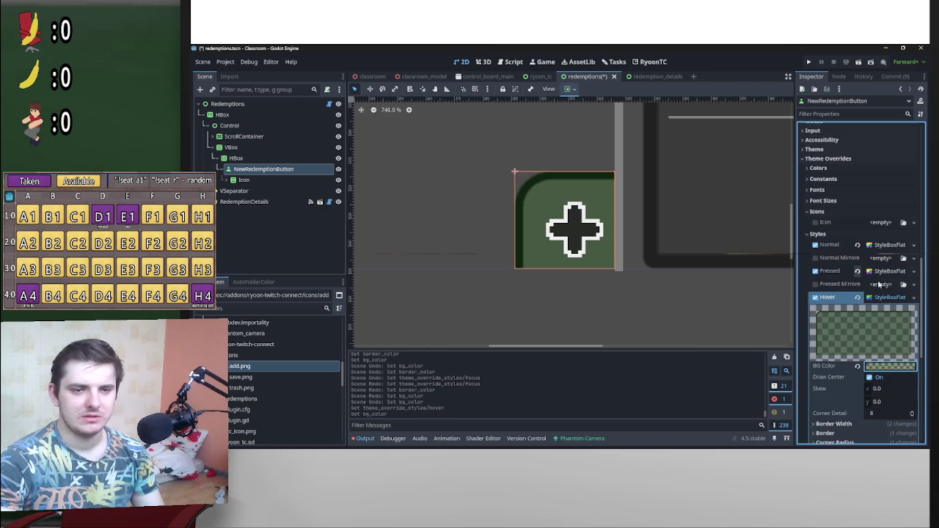
click(888, 271)
right_click(888, 271)
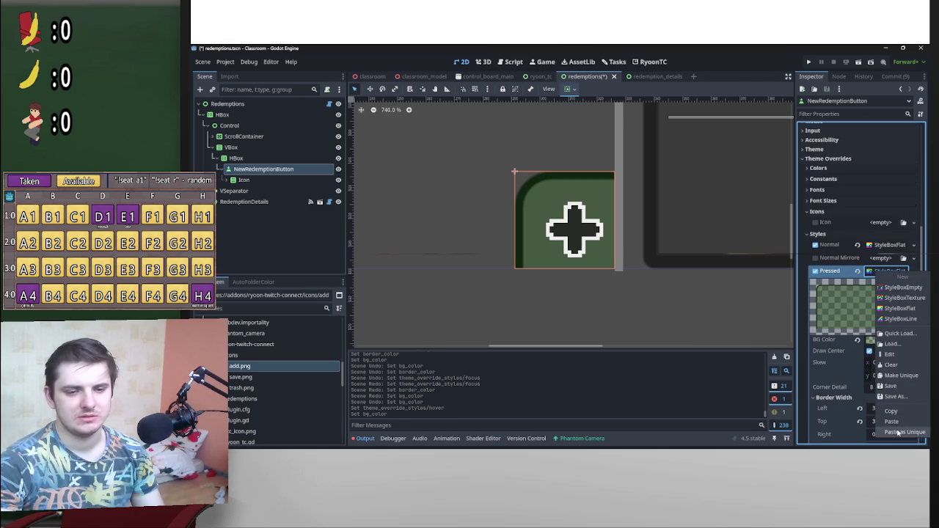
click(893, 349)
click(890, 341)
mouse_move(843, 264)
mouse_down()
mouse_move(833, 264)
mouse_move(864, 290)
mouse_up()
click(799, 307)
key(ctrl+s)
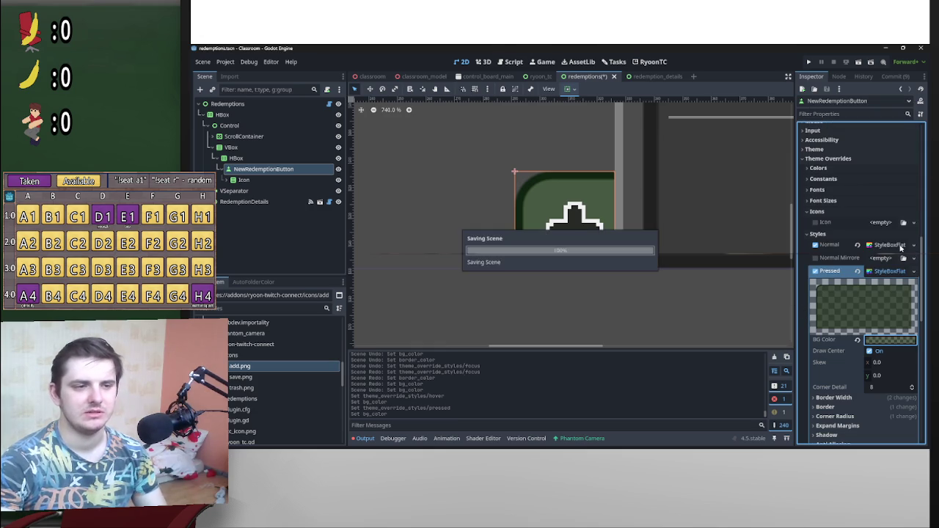
Reload the RyoonTC plugin by toggling it off and on in Project Settings.
click(225, 61)
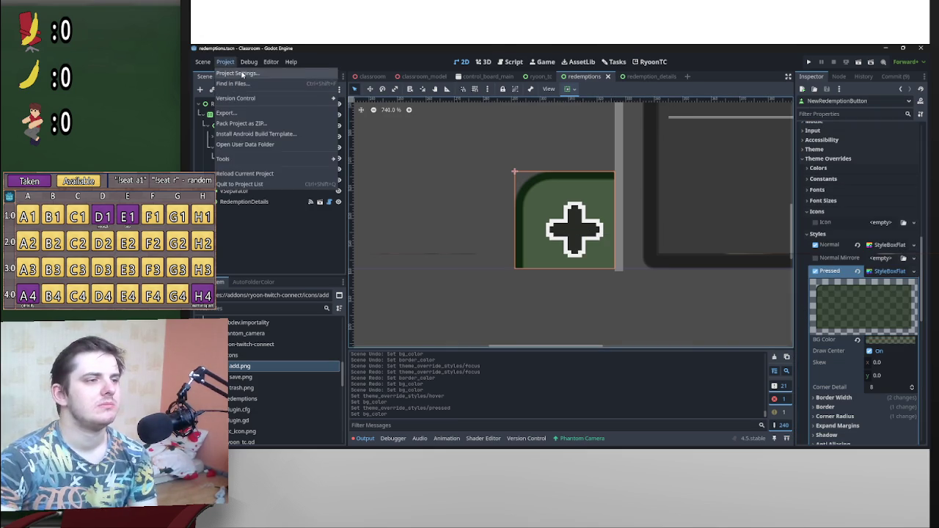
click(242, 74)
click(322, 275)
click(323, 275)
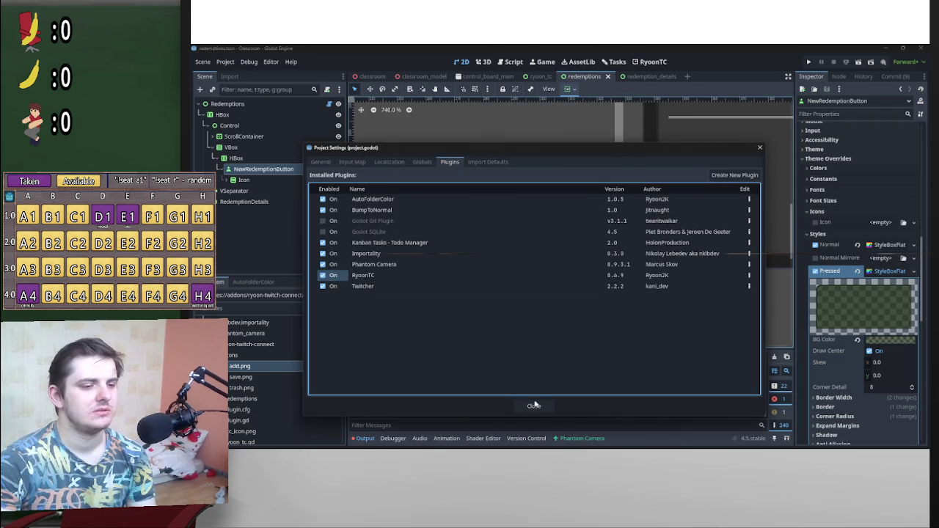
click(533, 405)
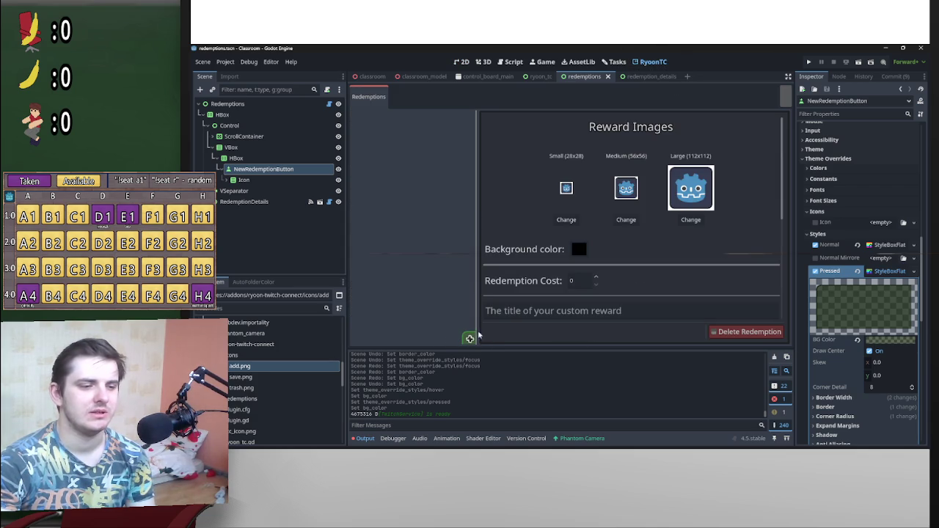
Copy the Pressed style into the Focus style and save the scene.
right_click(878, 274)
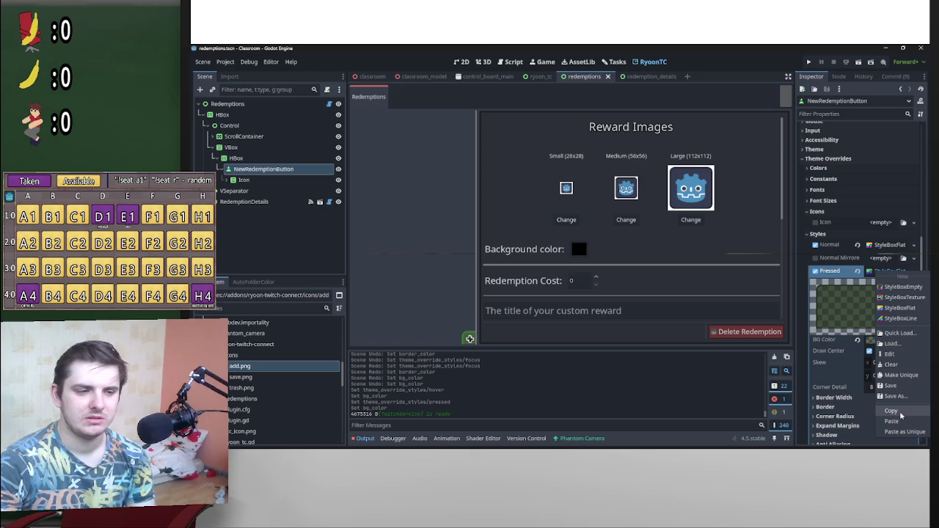
click(456, 317)
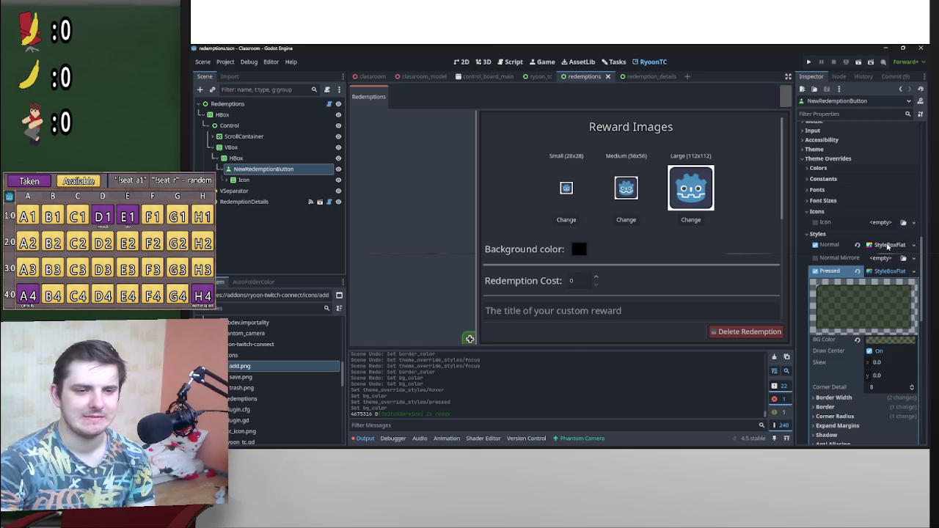
right_click(889, 246)
click(857, 356)
scroll(857, 356, down, 5)
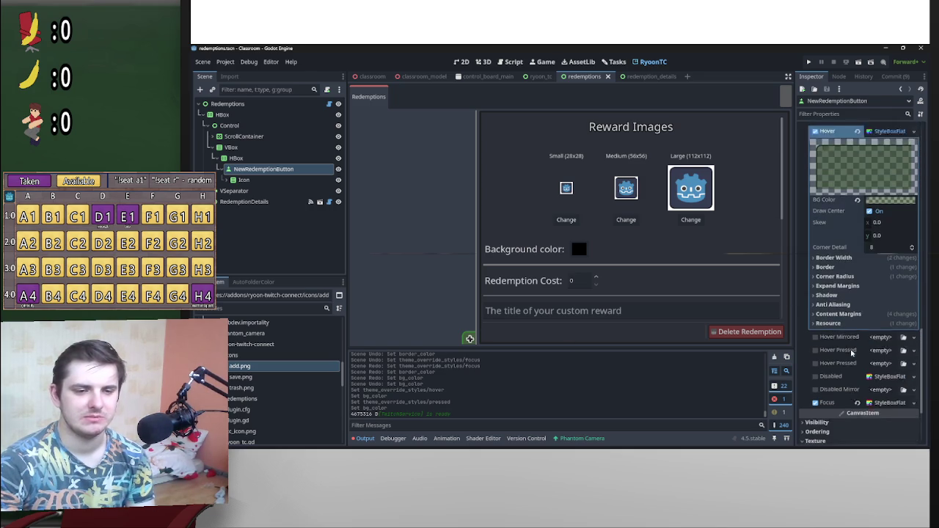
right_click(887, 363)
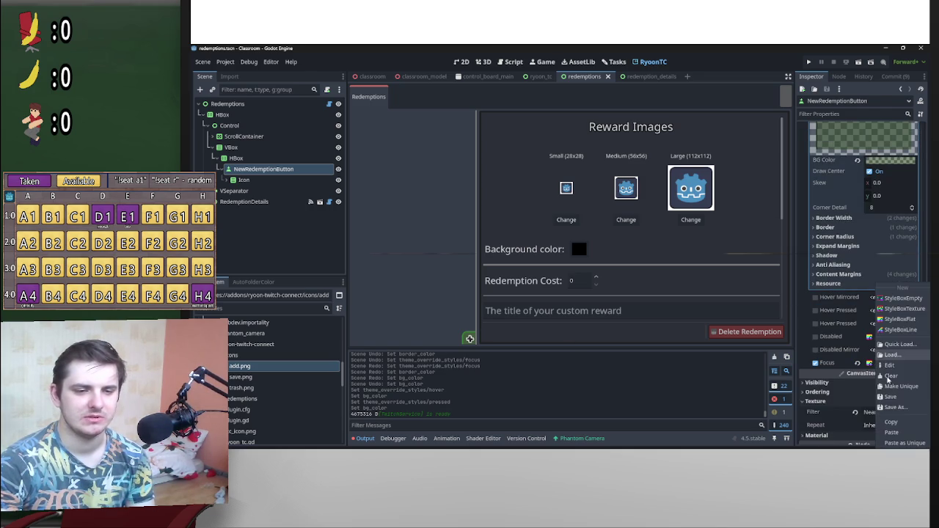
click(901, 434)
scroll(892, 356, up, 5)
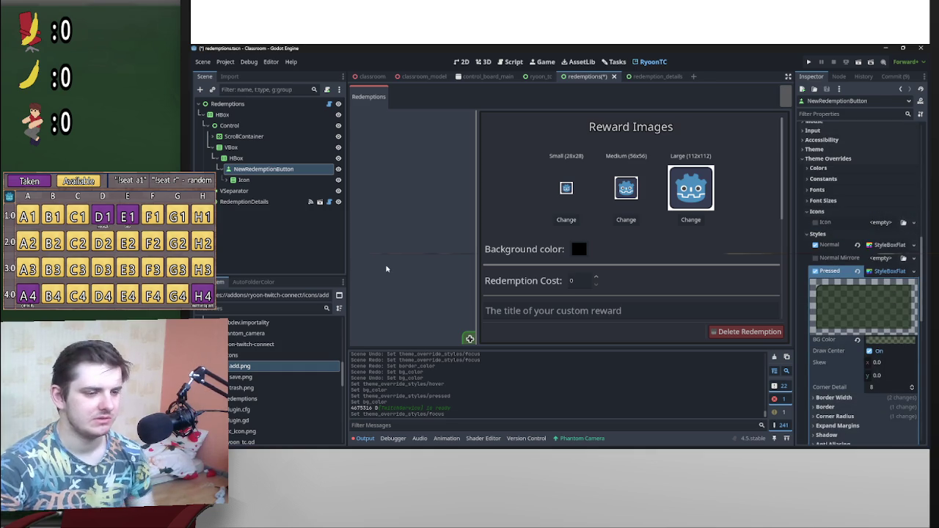
key(ctrl+s)
Reload the RyoonTC plugin once more and view its Redemptions panel.
click(225, 61)
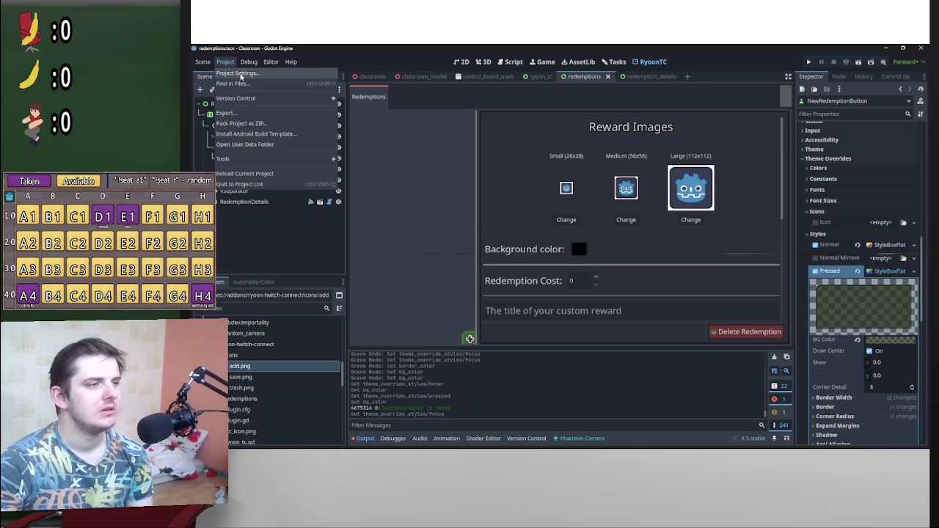
click(242, 74)
click(332, 276)
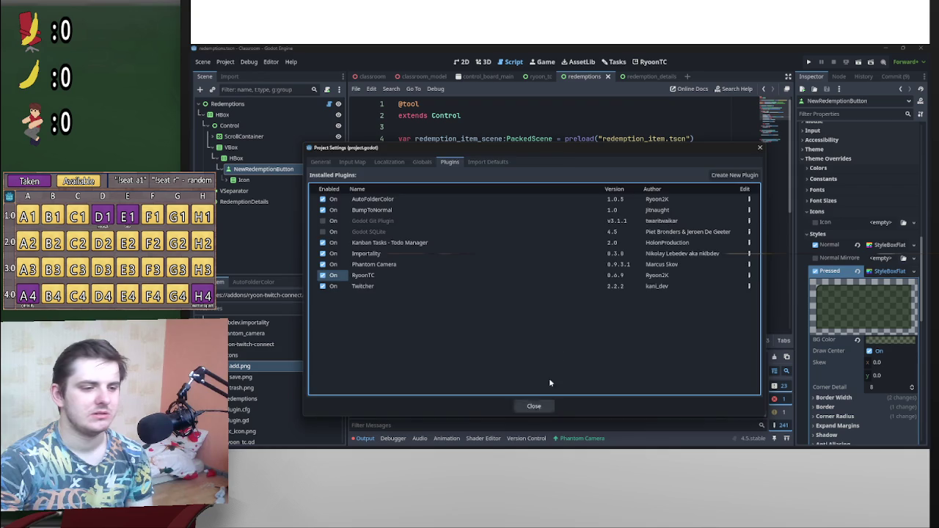
click(539, 407)
click(650, 62)
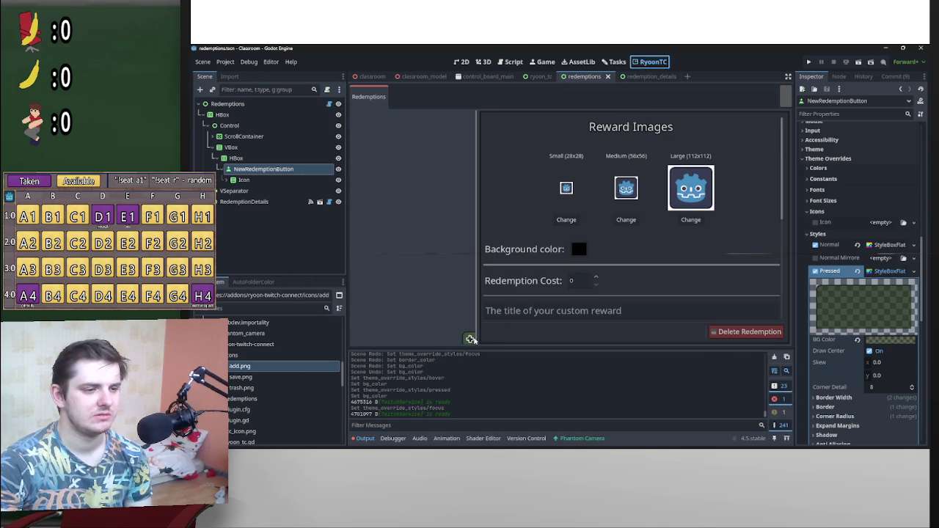
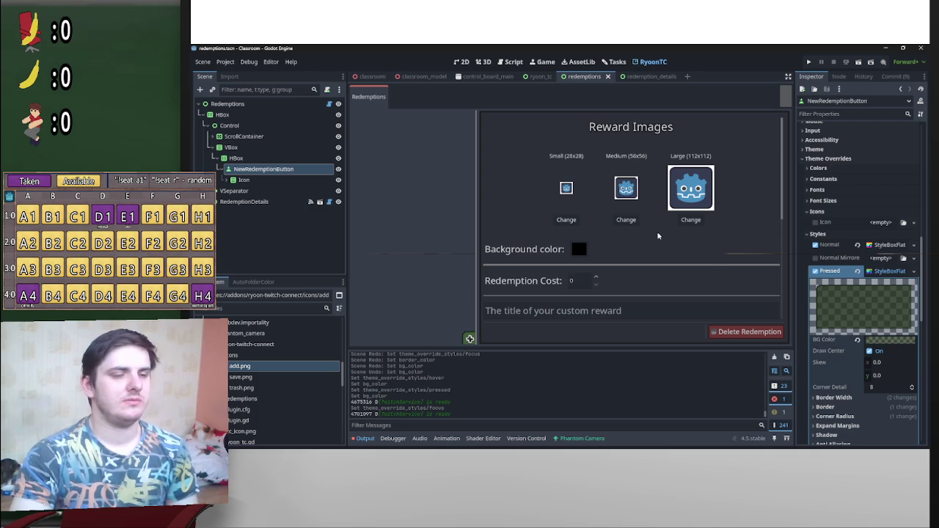
In the 2D view, darken the new-redemption button's hover style background colour.
scroll(499, 244, down, 3)
scroll(687, 252, up, 3)
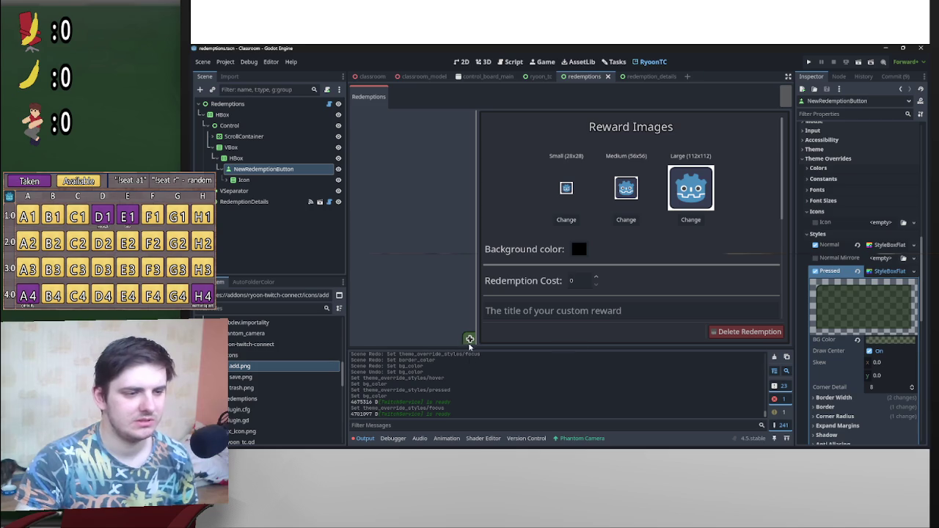
click(490, 61)
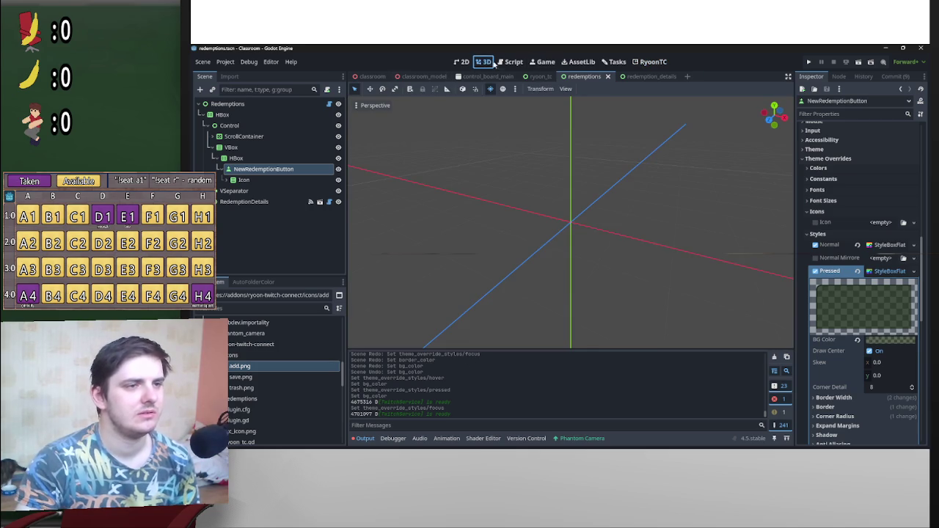
click(463, 62)
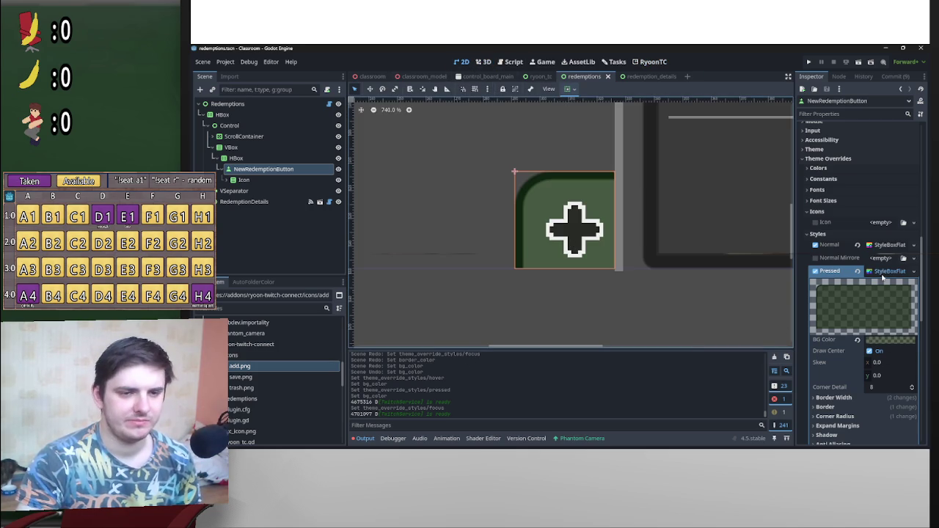
click(884, 272)
click(886, 297)
click(885, 298)
click(887, 298)
scroll(885, 314, down, 2)
click(890, 290)
drag(838, 210, 835, 212)
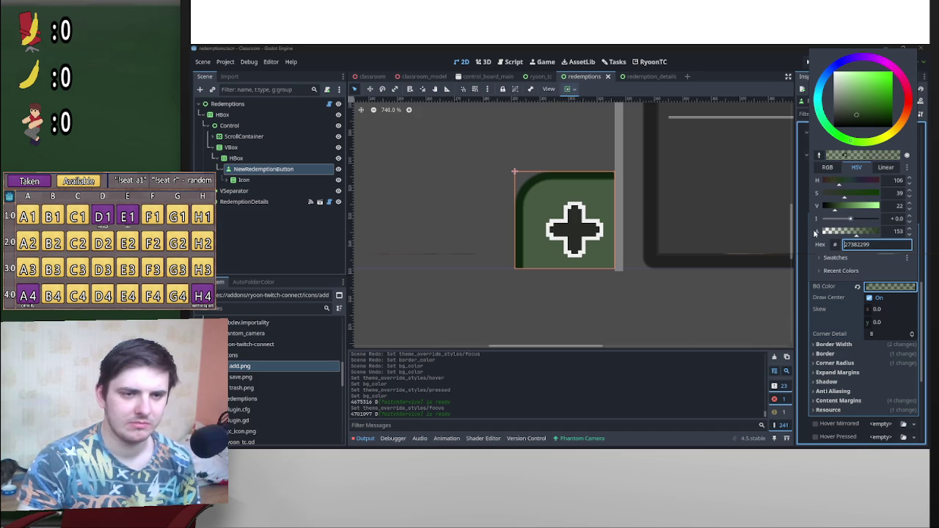
click(804, 241)
Darken the pressed style's background colour to a translucent green and save the scene.
click(891, 192)
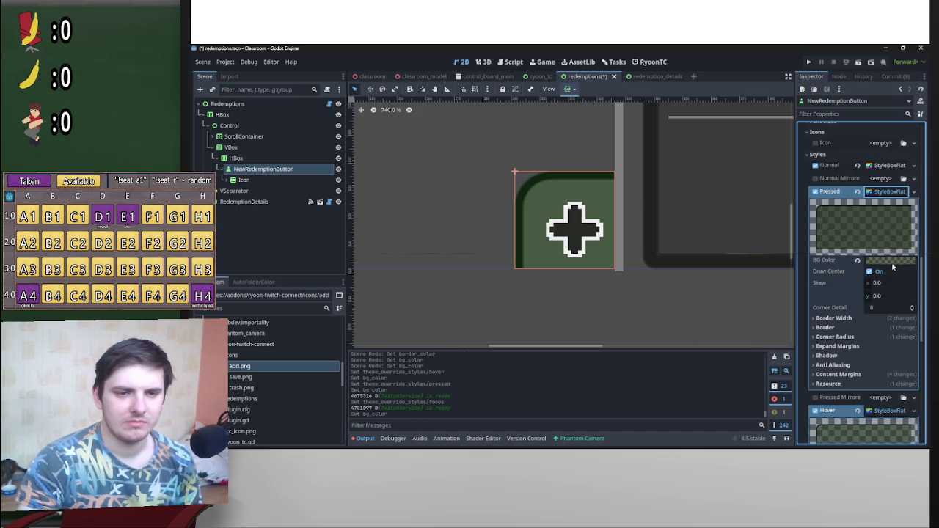
click(890, 263)
click(828, 208)
drag(827, 209, 830, 208)
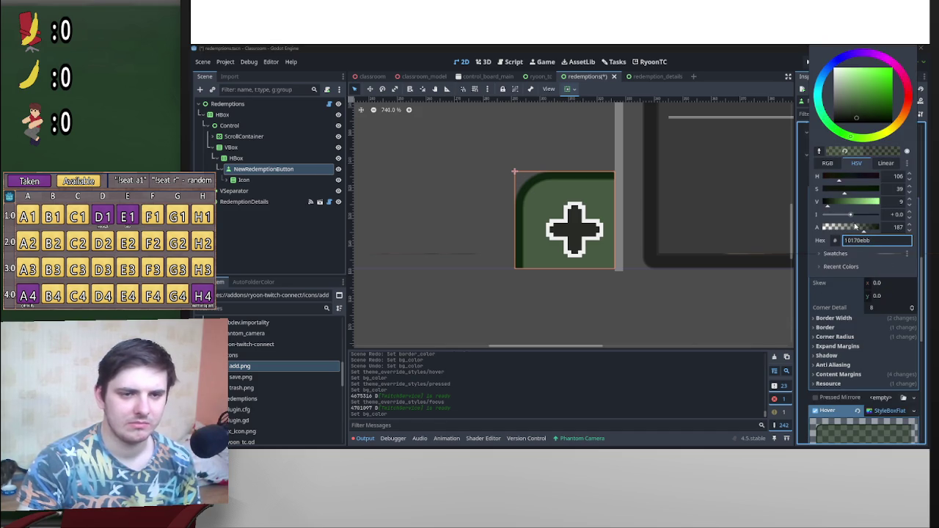
click(805, 265)
key(ctrl+s)
Reload the RyoonTC plugin in Project Settings > Plugins and return to redemption_details.
click(225, 62)
click(250, 74)
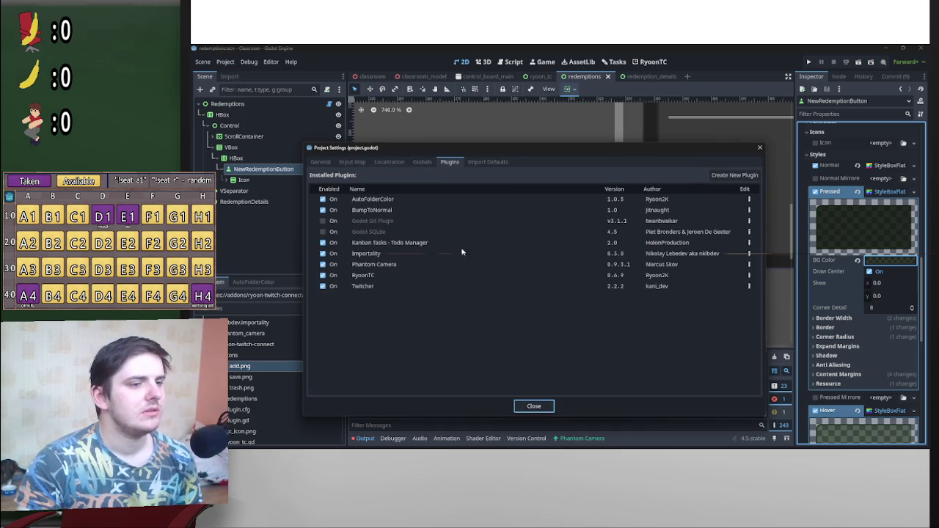
click(323, 275)
click(323, 275)
click(534, 406)
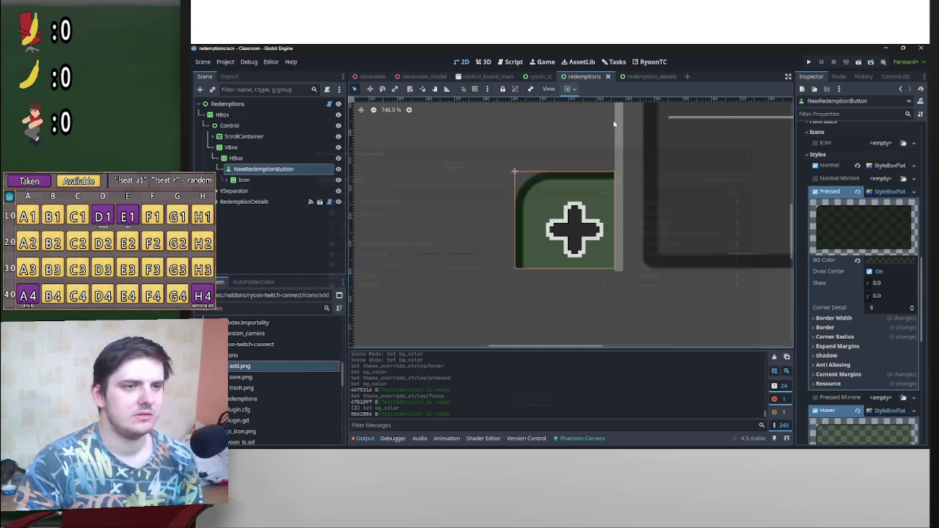
click(641, 76)
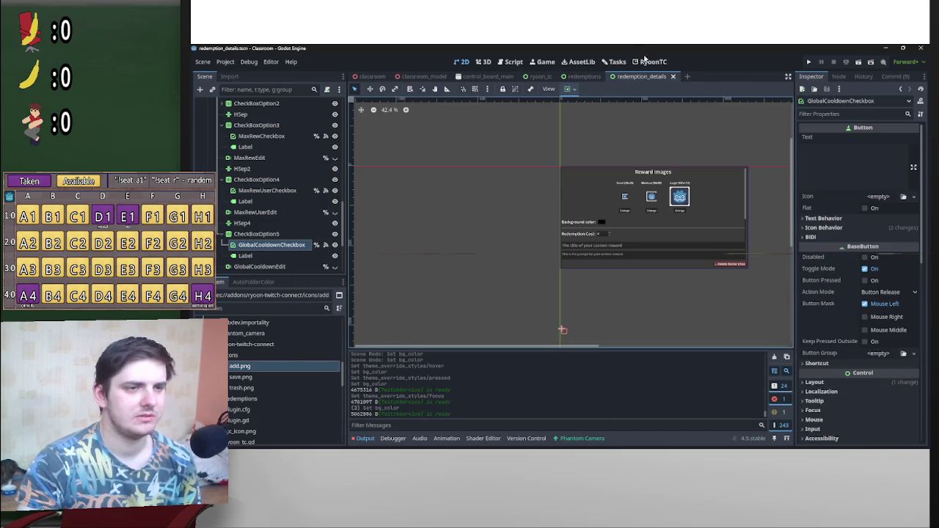
From the RyoonTC panel, go to the Script editor and select the redemptions script.
click(650, 61)
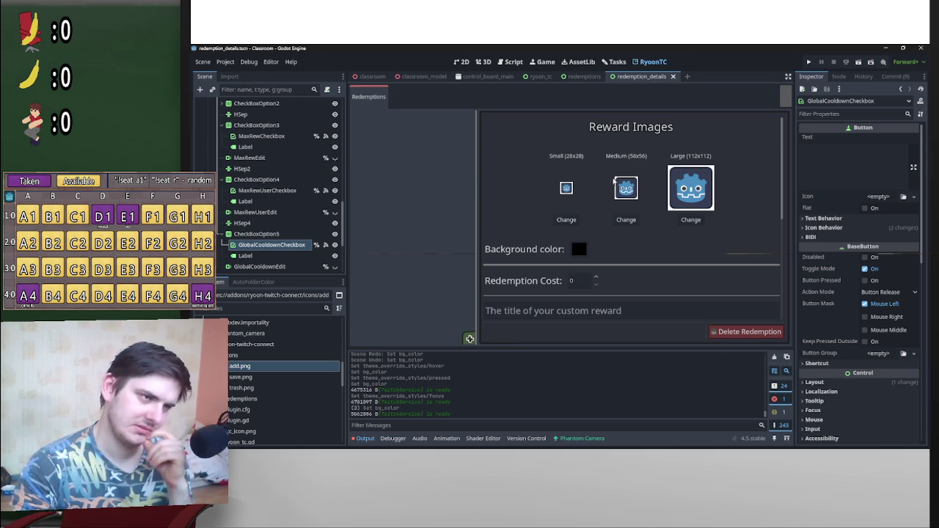
click(513, 62)
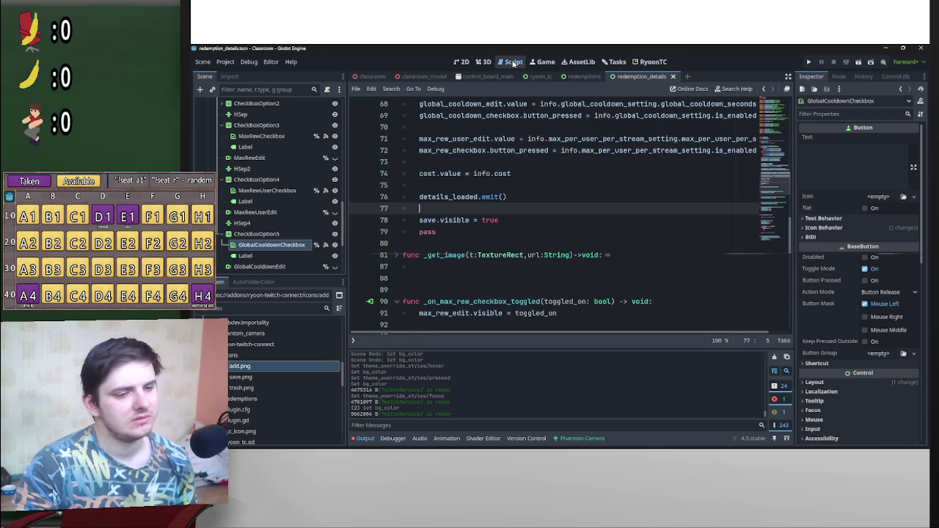
scroll(298, 198, up, 3)
scroll(299, 215, up, 5)
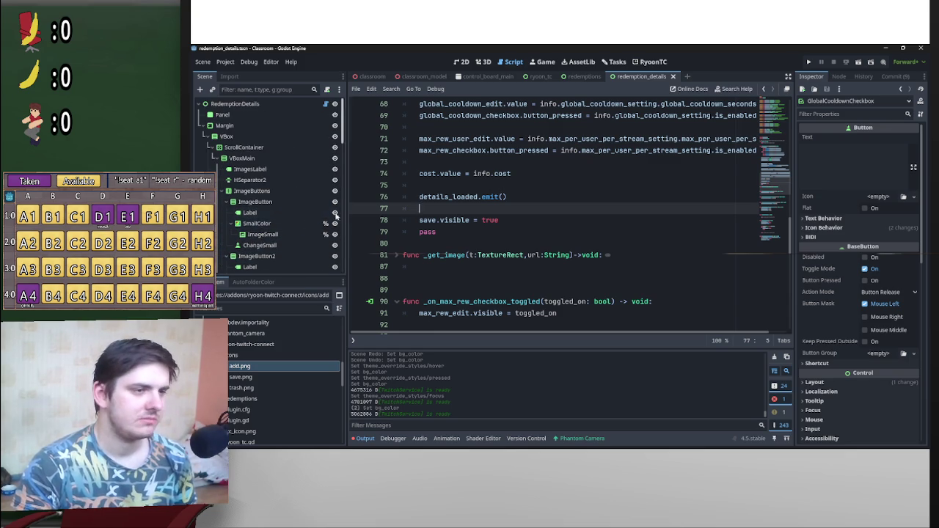
scroll(344, 147, down, 10)
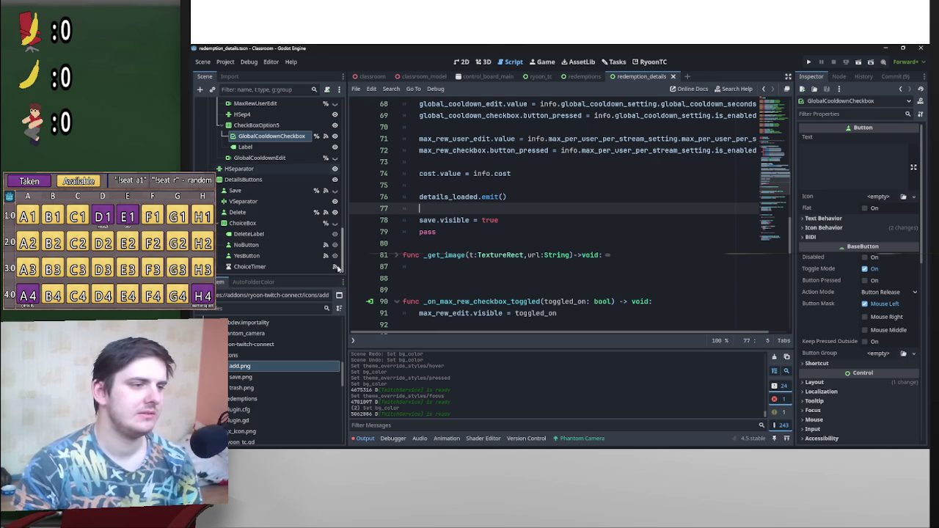
scroll(334, 180, up, 10)
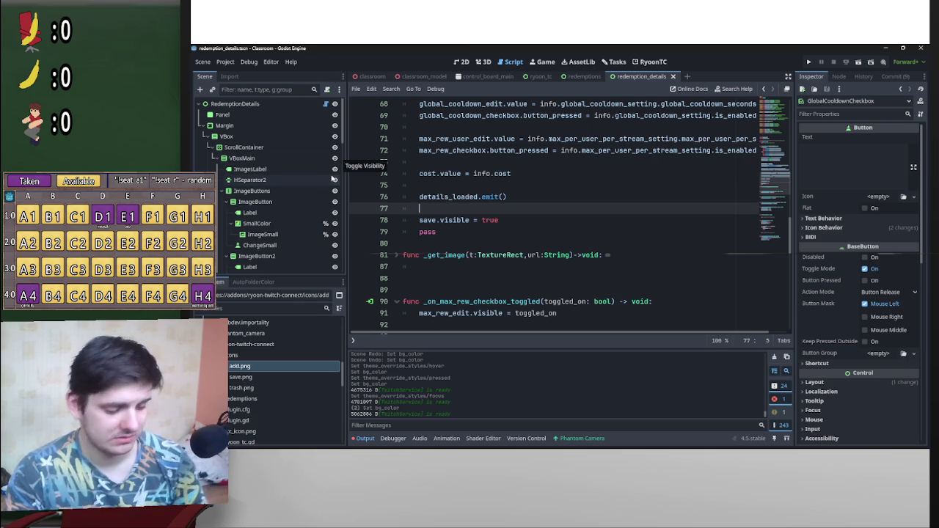
scroll(279, 234, down, 5)
scroll(263, 257, down, 5)
click(580, 76)
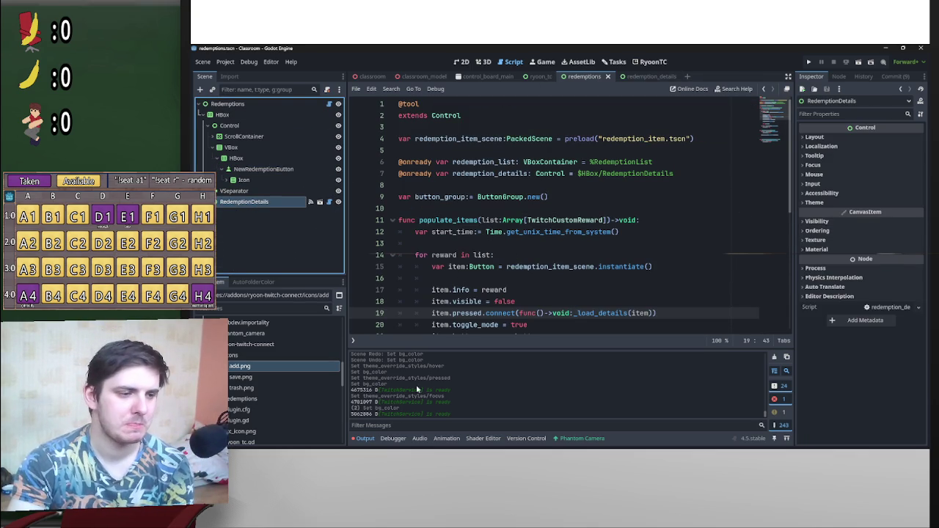
Connect NewRedemptionButton's pressed() signal to a new _on_new_redemption_button_pressed handler.
click(362, 439)
click(359, 443)
click(359, 443)
click(839, 77)
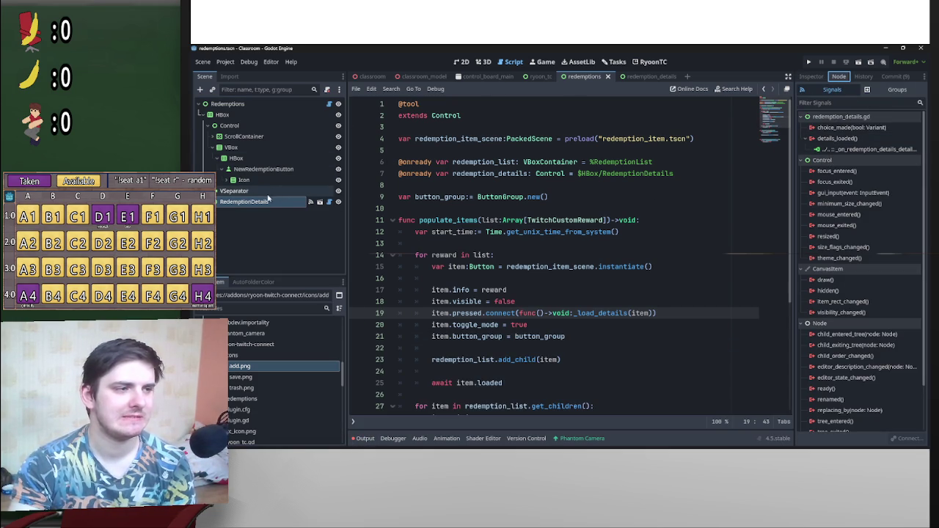
click(266, 169)
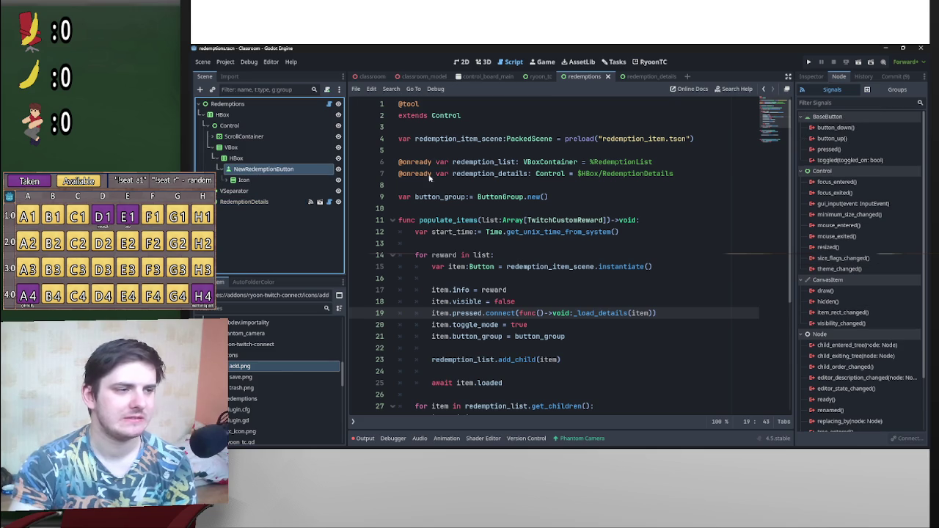
click(859, 150)
double_click(859, 150)
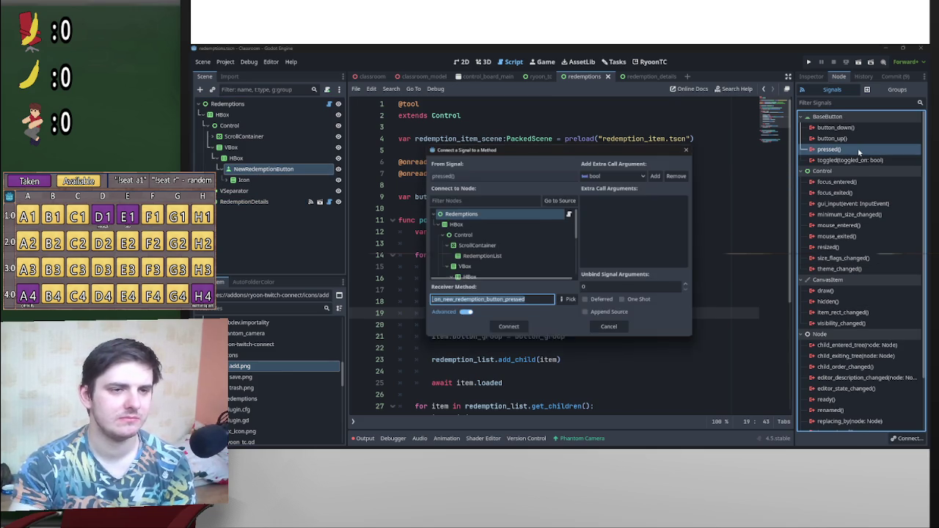
click(507, 330)
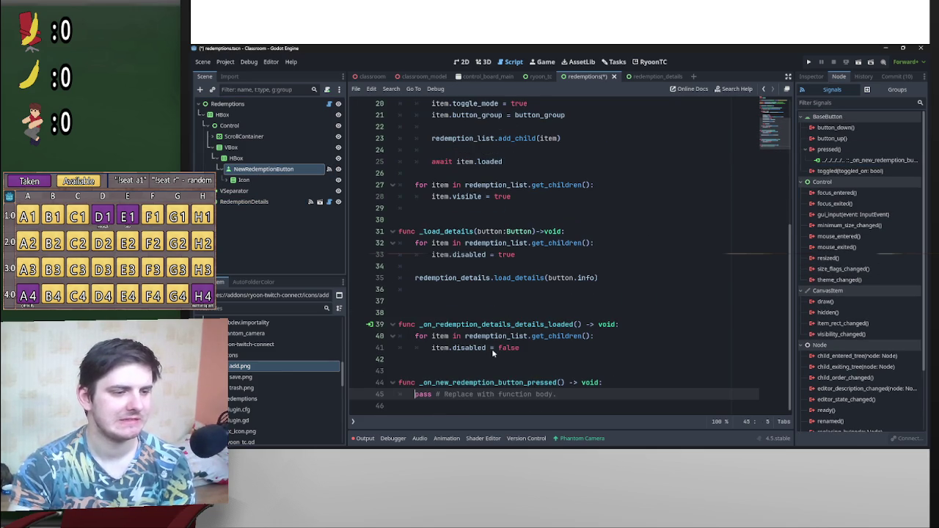
Replace the handler's placeholder line with a blank line above pass.
drag(413, 395, 621, 386)
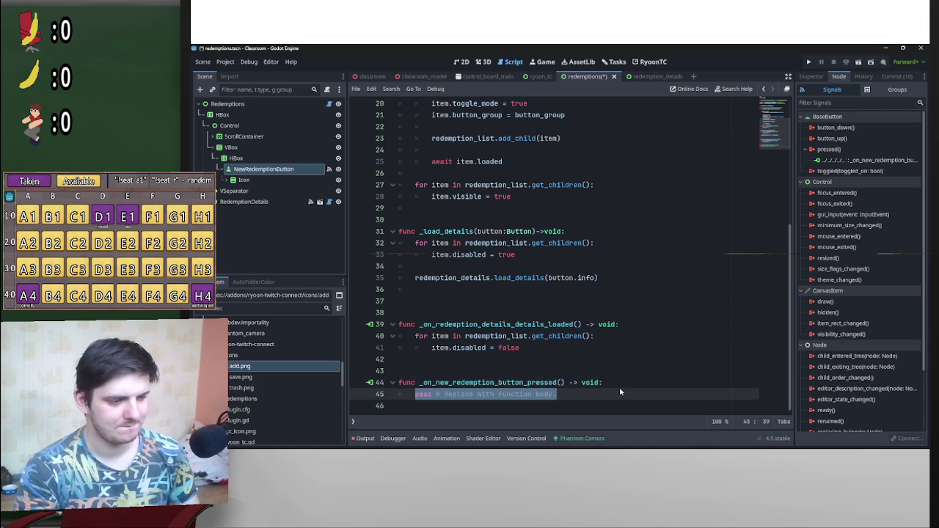
key(Return)
key(Return)
text(pass)
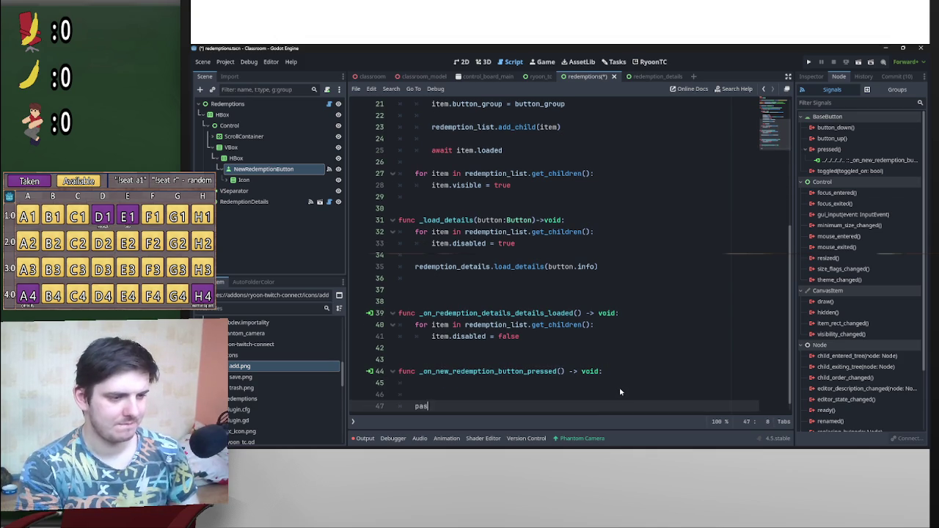
key(Up)
key(Up)
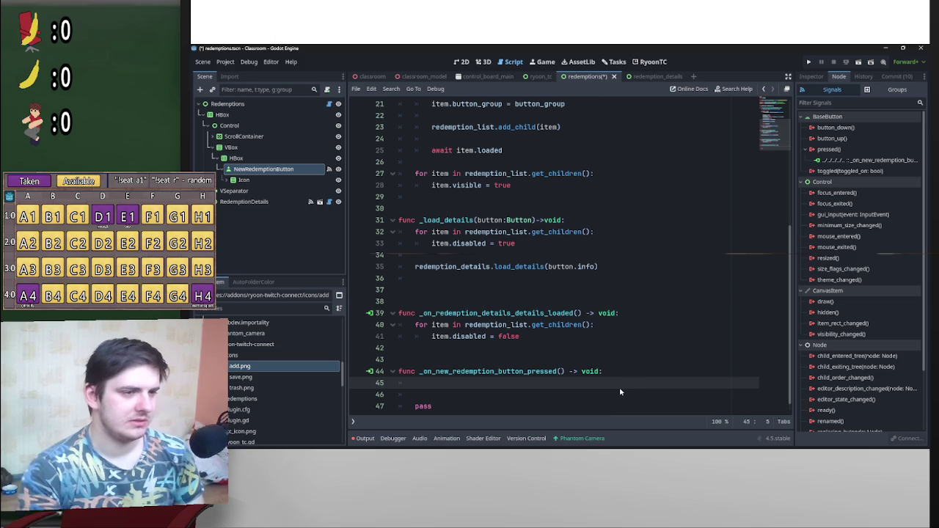
Select the item-creation loop body in populate_items, from instantiation to await.
scroll(620, 367, up, 7)
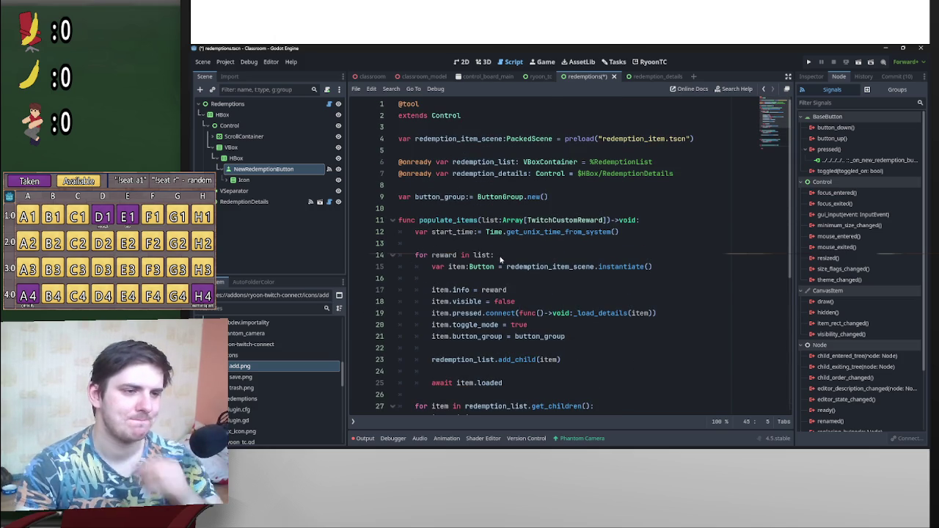
scroll(482, 261, down, 2)
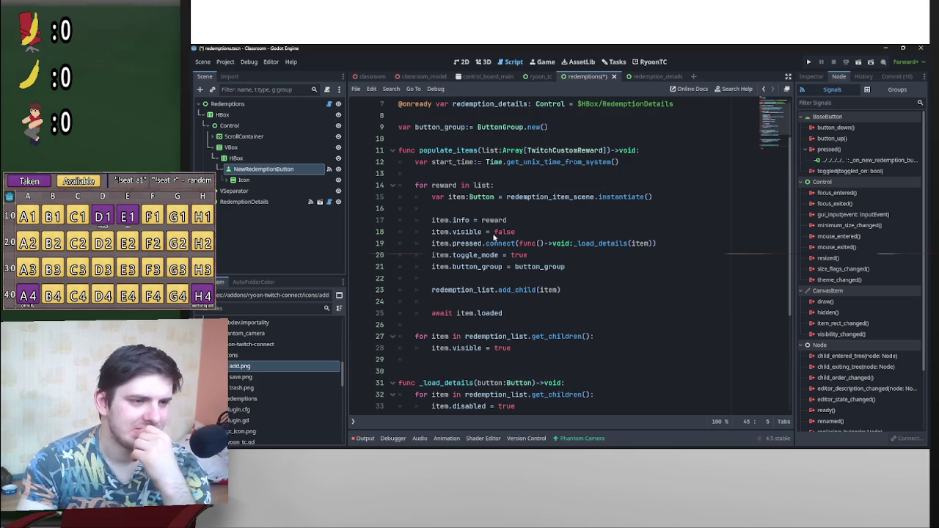
scroll(499, 226, up, 1)
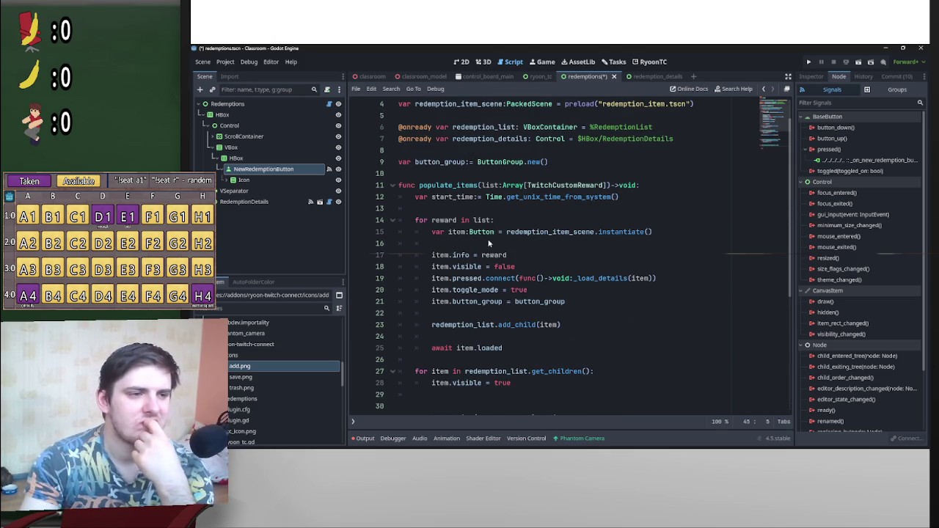
scroll(486, 255, down, 2)
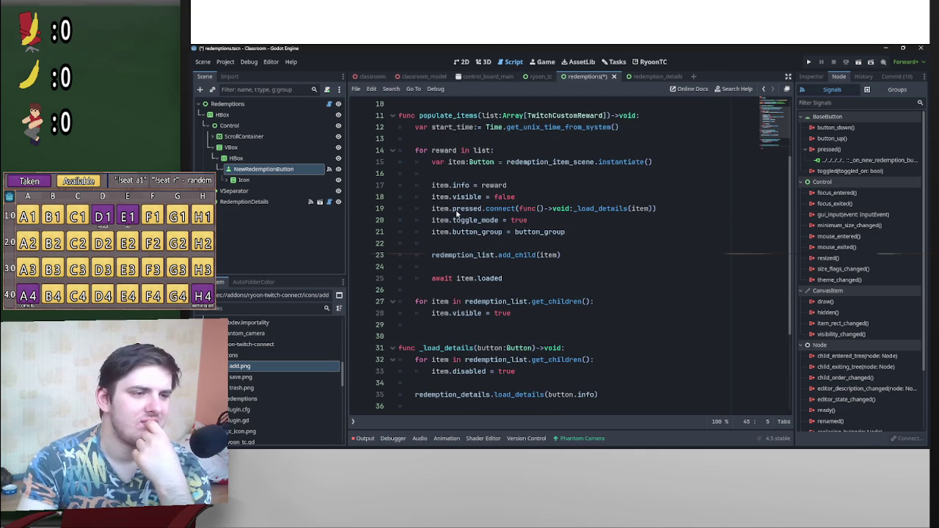
scroll(503, 220, up, 1)
drag(659, 196, 431, 197)
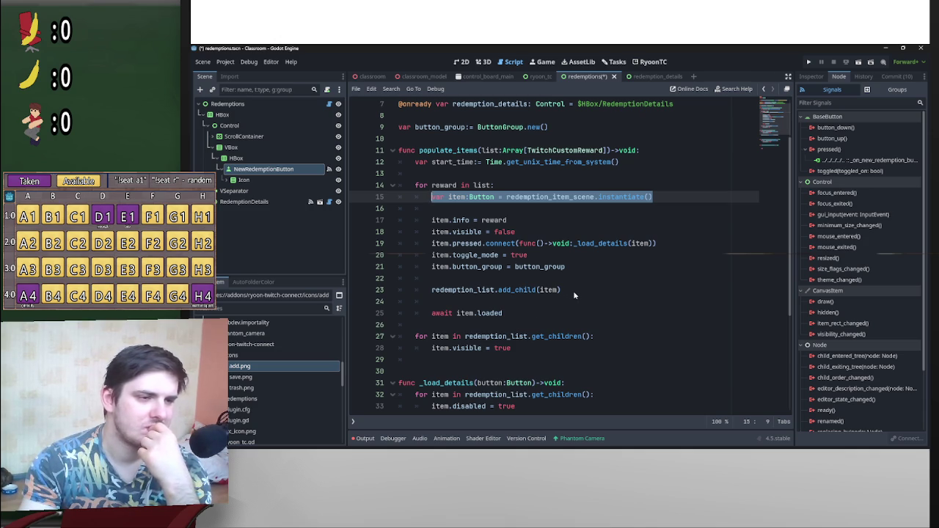
scroll(573, 290, down, 1)
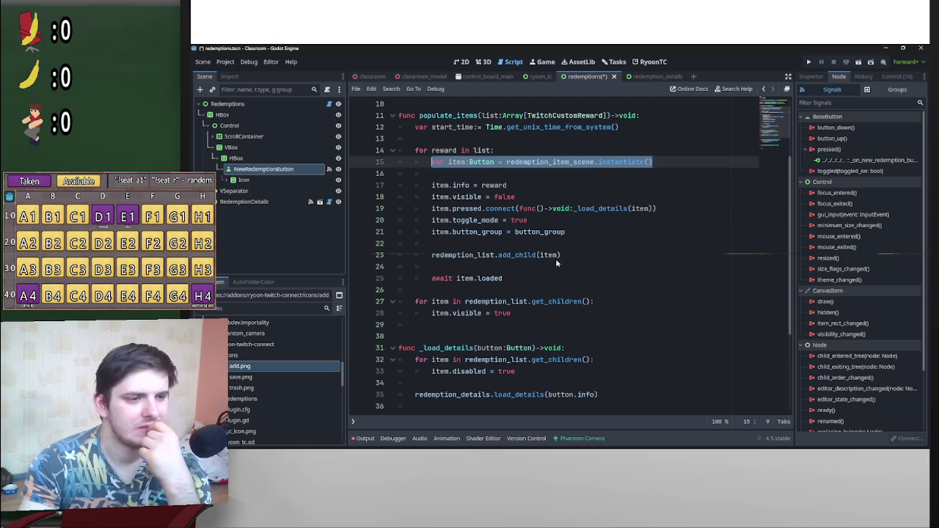
drag(522, 278, 432, 161)
scroll(444, 246, down, 4)
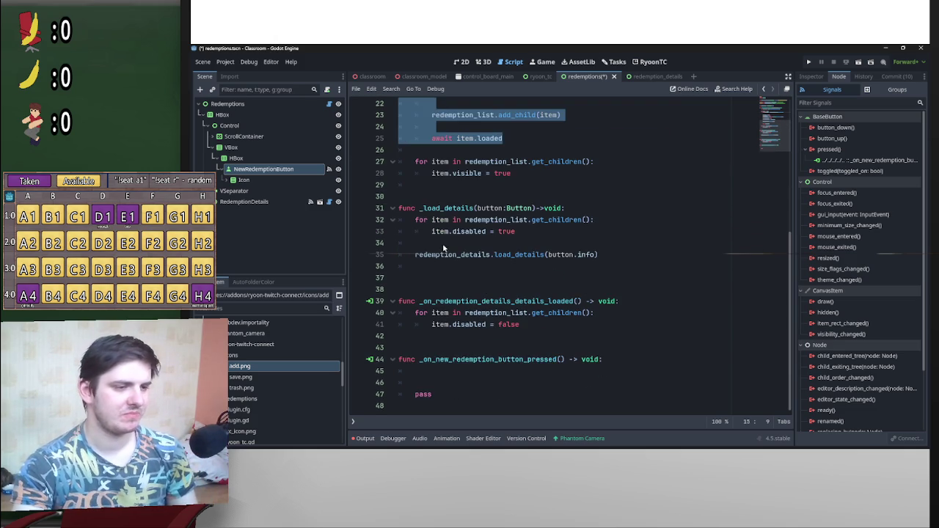
Paste the item-creation code into the new-redemption handler and dedent it one level.
click(465, 381)
click(465, 372)
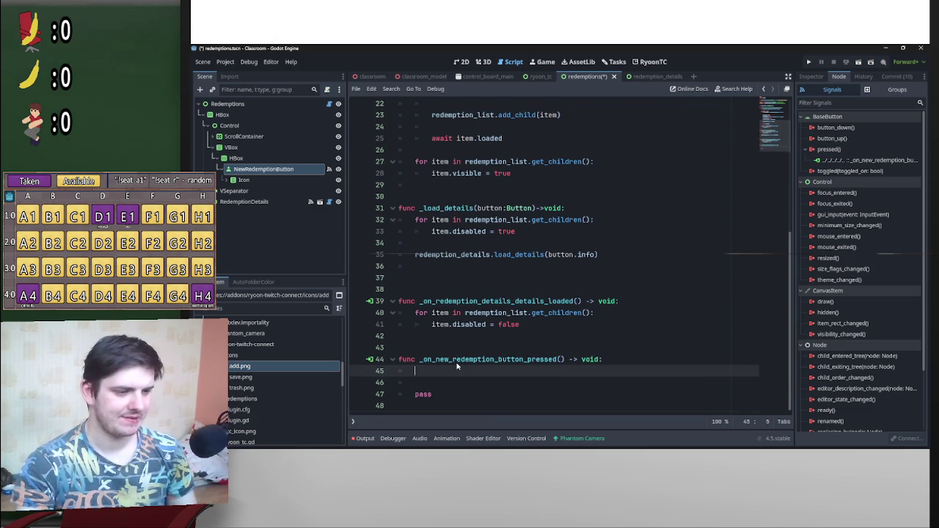
text(var item:Button = redemption_item_scene.instantiate()  		item.info = reward 		item.visible = false 		item.pressed.connect(func()->void:_load_details(item)) 		item.toggle_mode = true 		item.button_group = button_group  		redemption_list.add_child(item)  		await item.loaded)
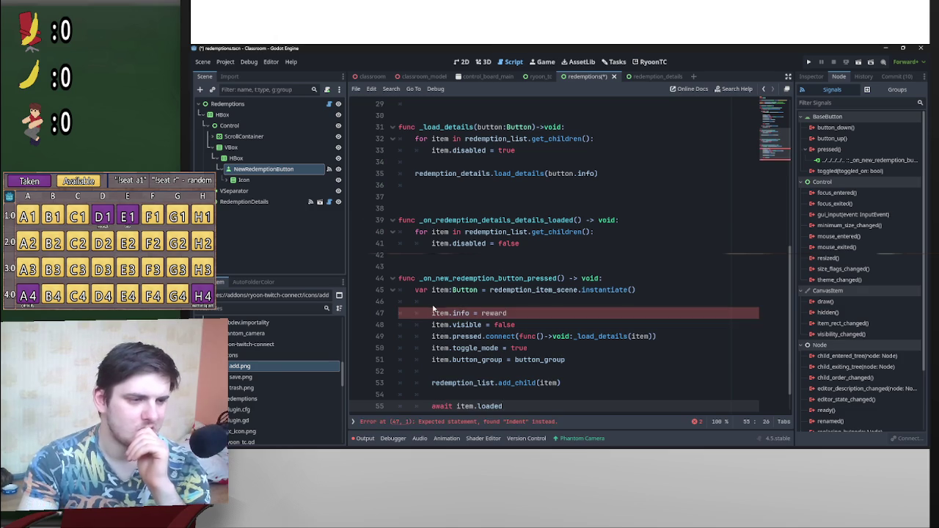
key(shift+Up)
key(shift+Up)
key(shift+Up)
key(shift+Tab)
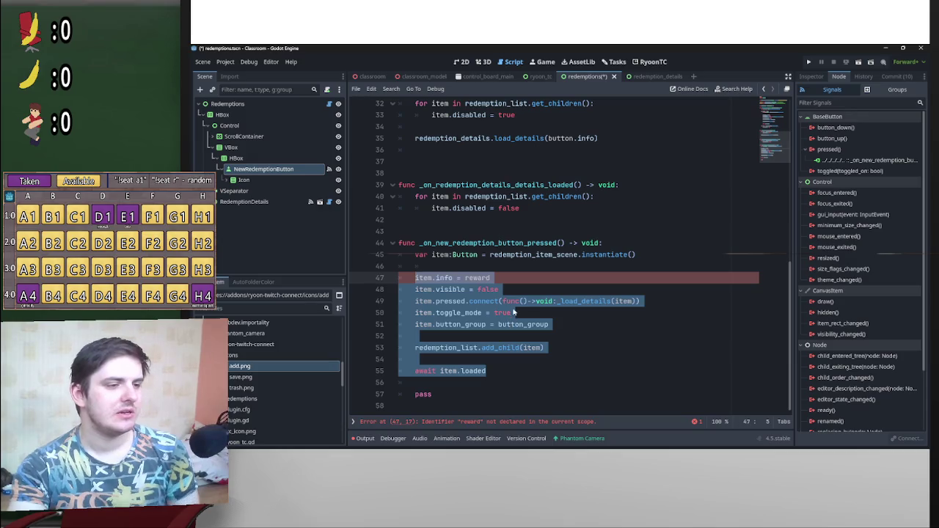
click(476, 268)
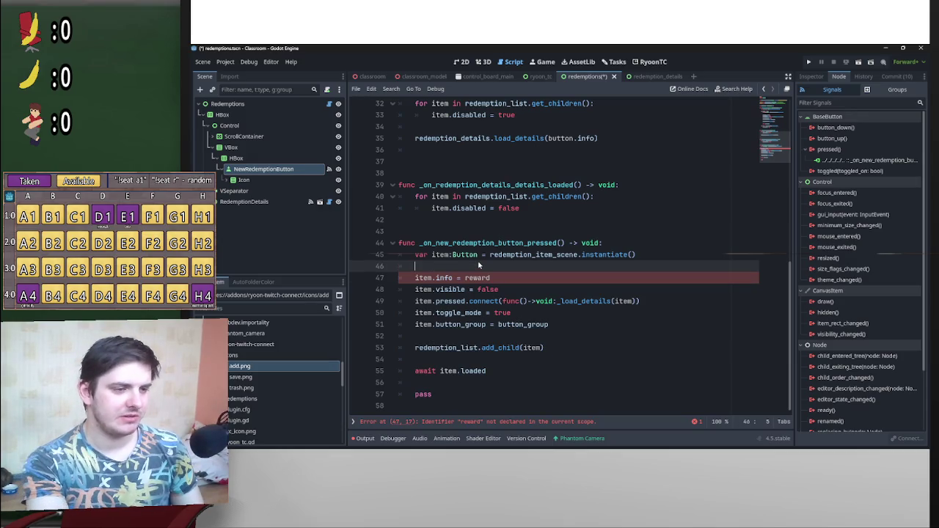
key(Return)
key(Up)
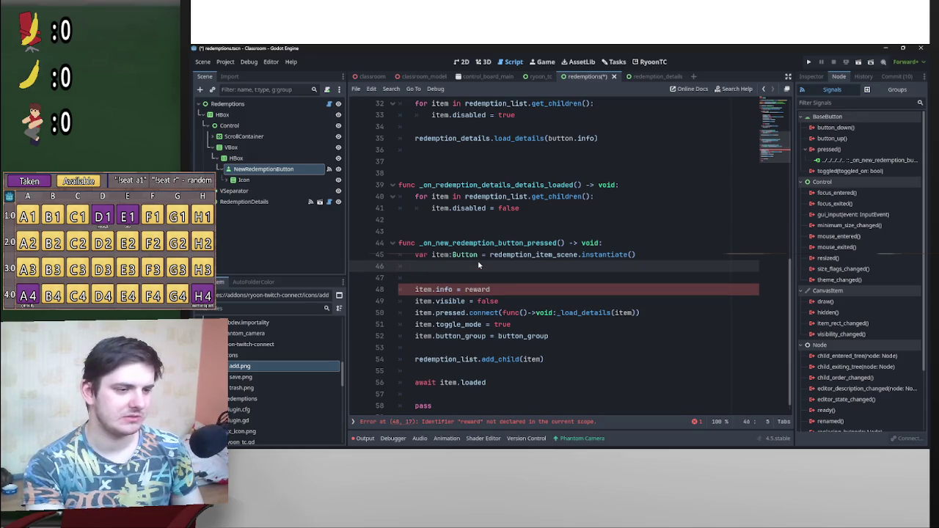
key(Delete)
Set item.info to TwitchCustomReward.new() and save the redemptions script.
drag(490, 278, 467, 278)
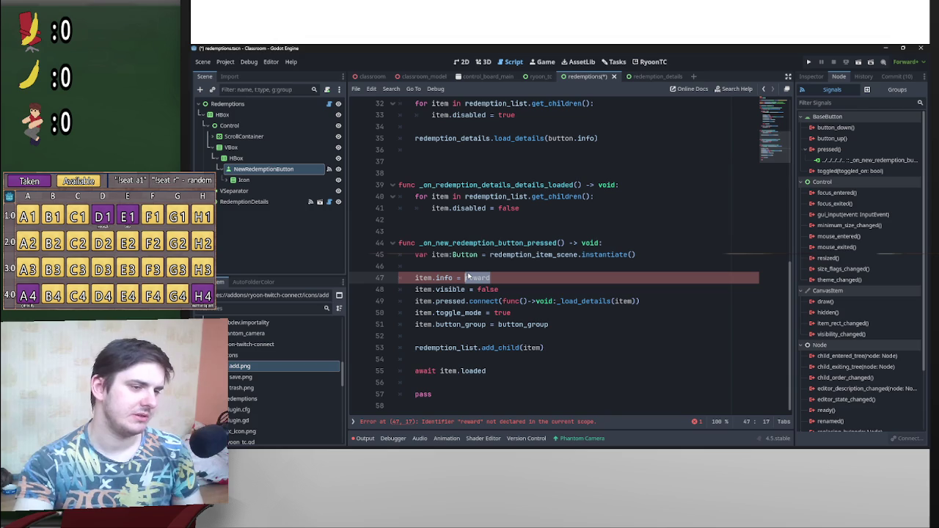
text(switch.Cu)
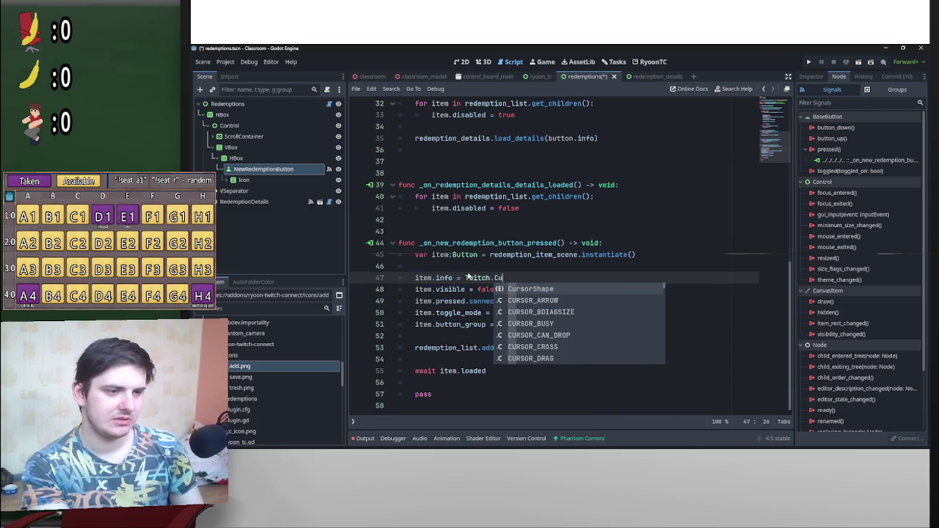
key(BackSpace)
key(BackSpace)
key(BackSpace)
text(TwitchCus)
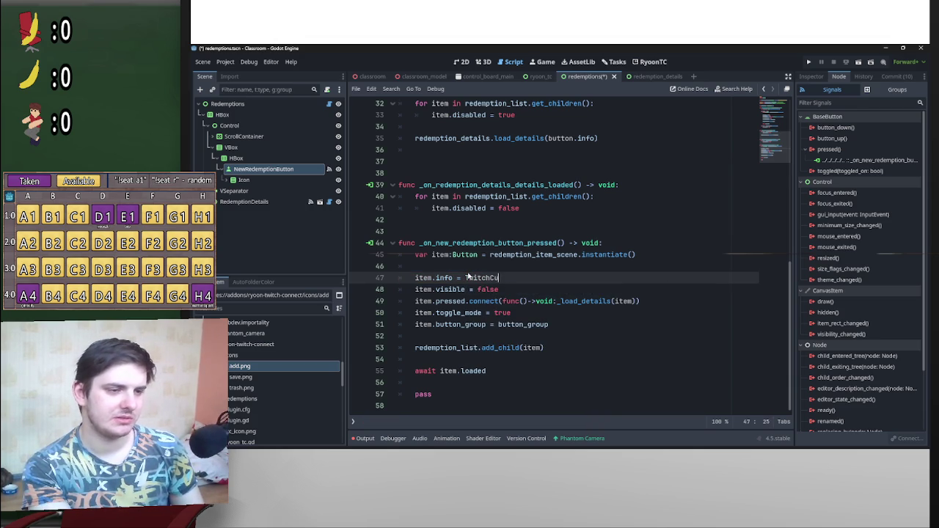
key(Return)
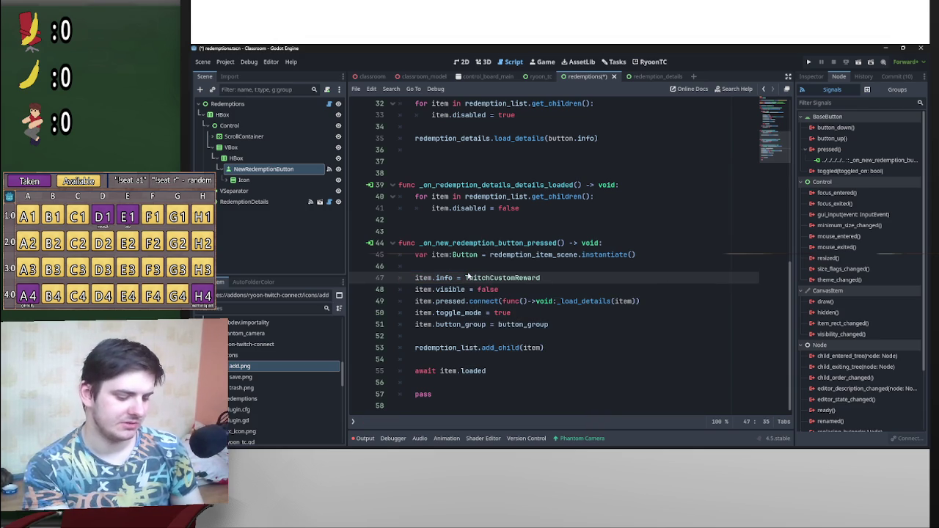
text(ne)
key(Return)
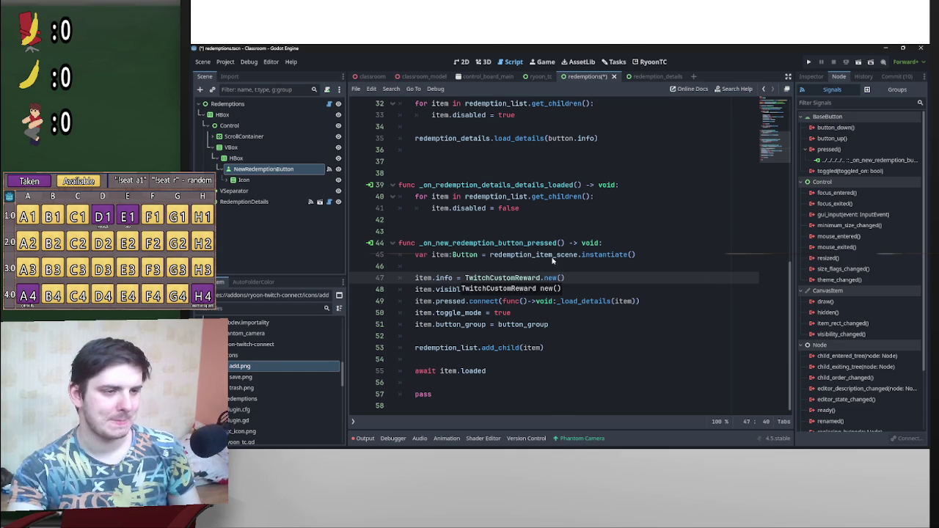
click(557, 267)
key(ctrl+s)
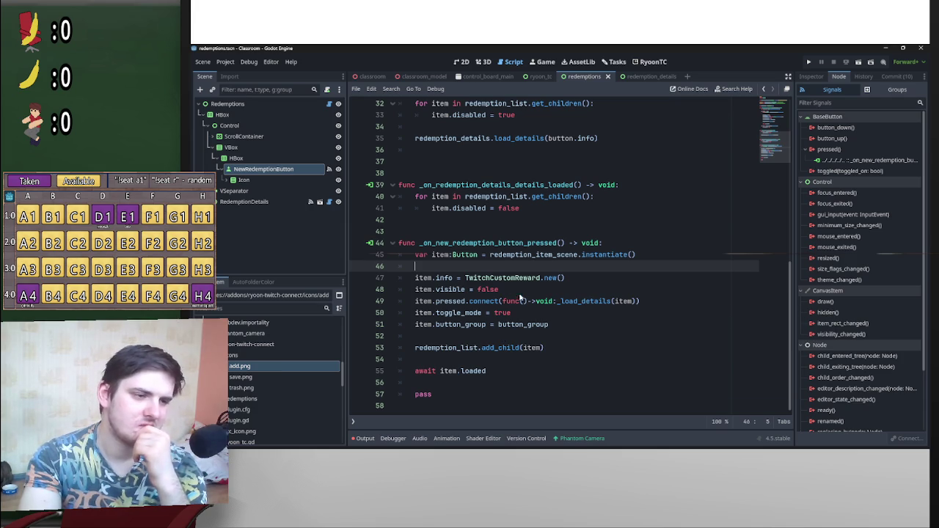
Replace the trailing pass with item.visible = true after await item.loaded.
double_click(487, 290)
drag(487, 291, 396, 298)
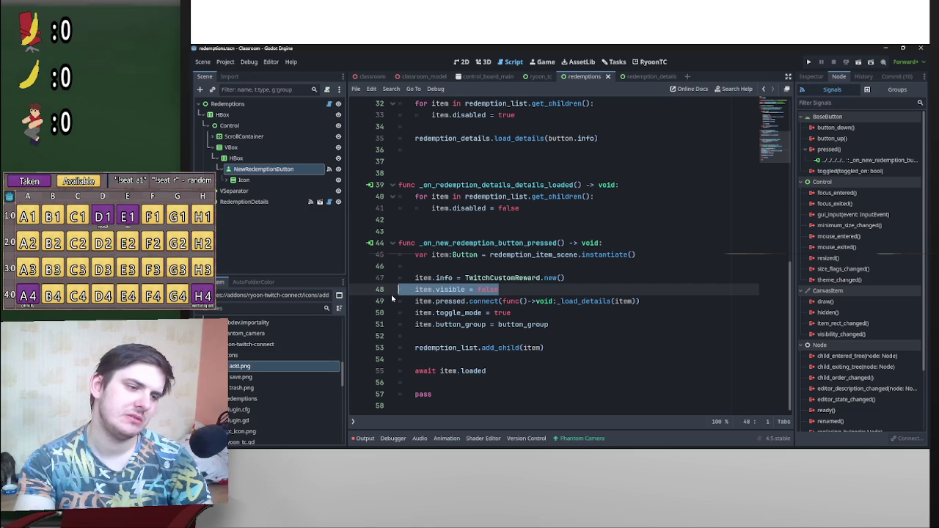
click(460, 380)
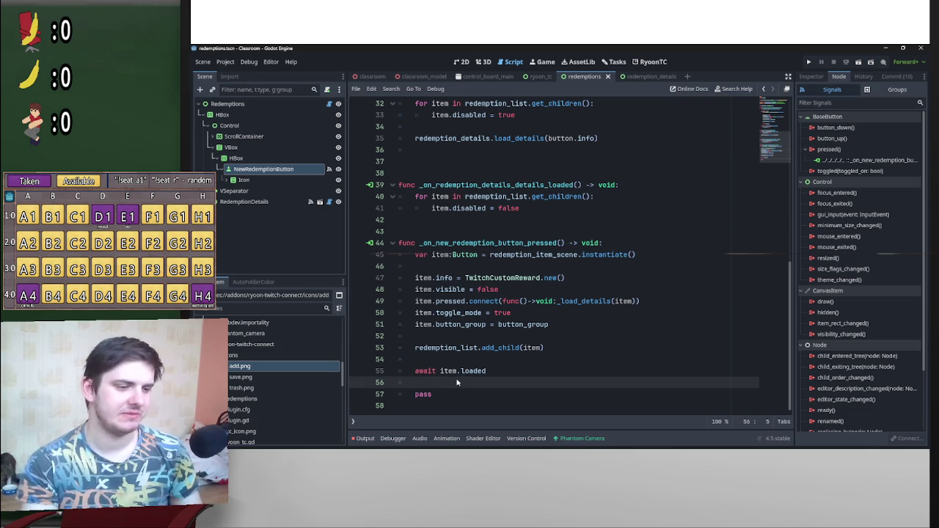
key(Down)
key(End)
key(BackSpace)
key(BackSpace)
key(BackSpace)
key(Up)
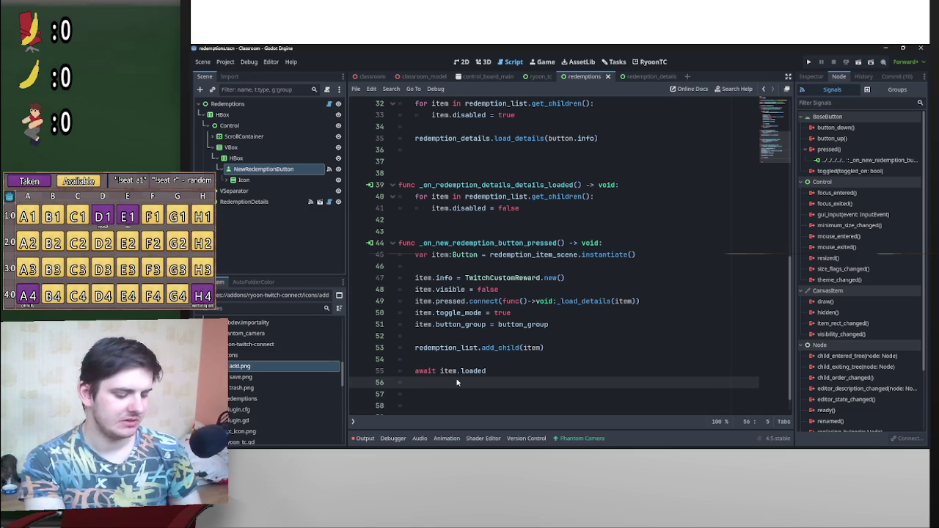
key(Down)
text(item.visible = ture)
key(BackSpace)
key(BackSpace)
key(BackSpace)
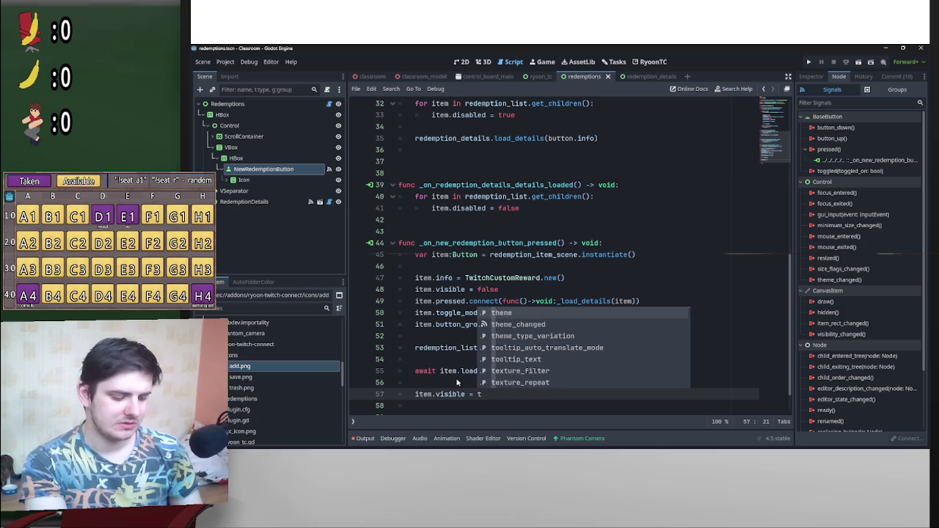
text(rue)
Open the TwitchCustomReward class definition from line 47.
click(521, 360)
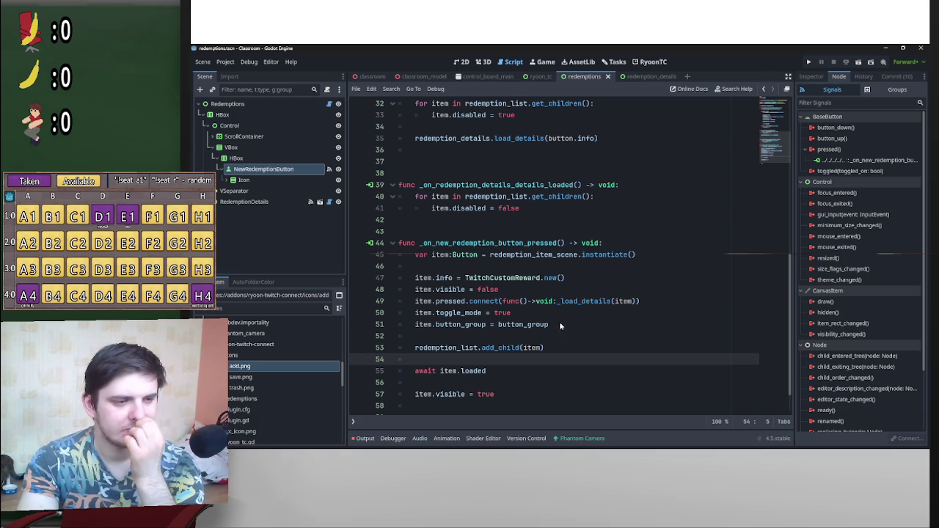
click(524, 278)
ctrl+click(523, 279)
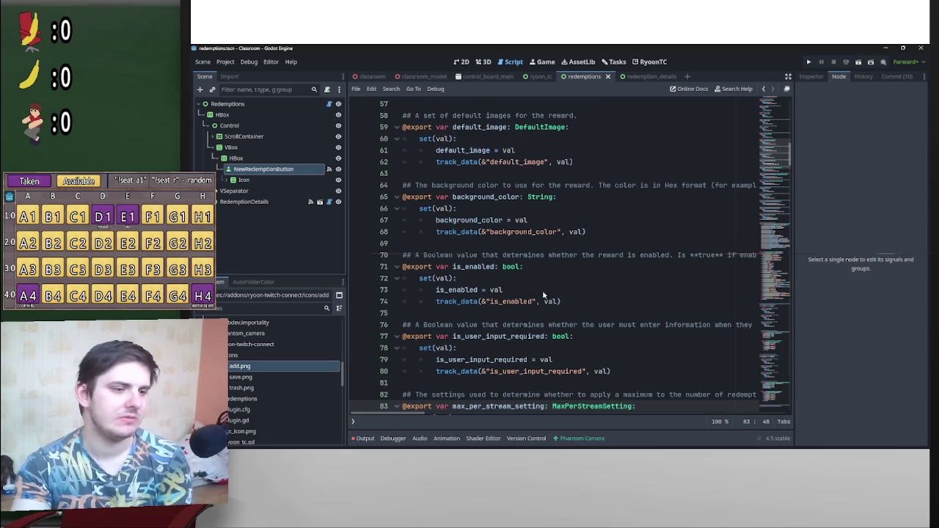
scroll(539, 287, down, 10)
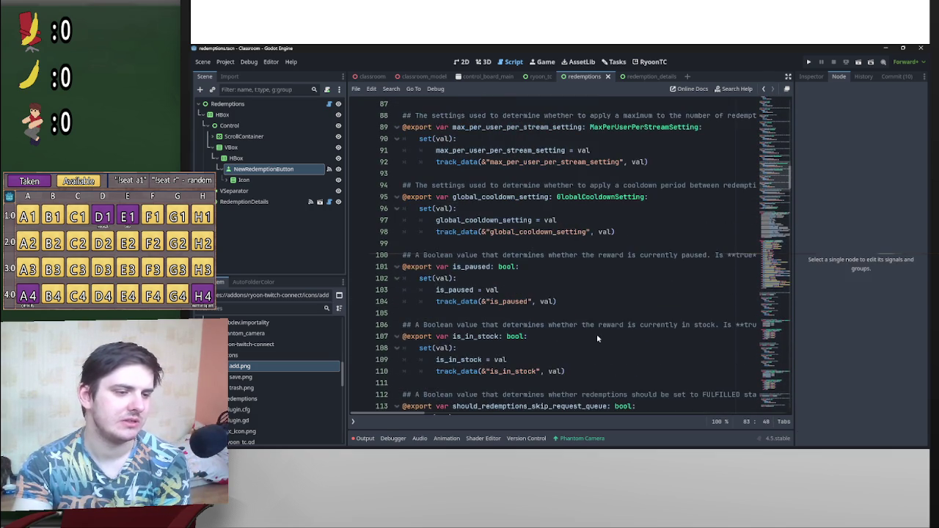
scroll(601, 331, up, 10)
scroll(601, 337, down, 5)
scroll(620, 334, up, 10)
scroll(628, 333, up, 13)
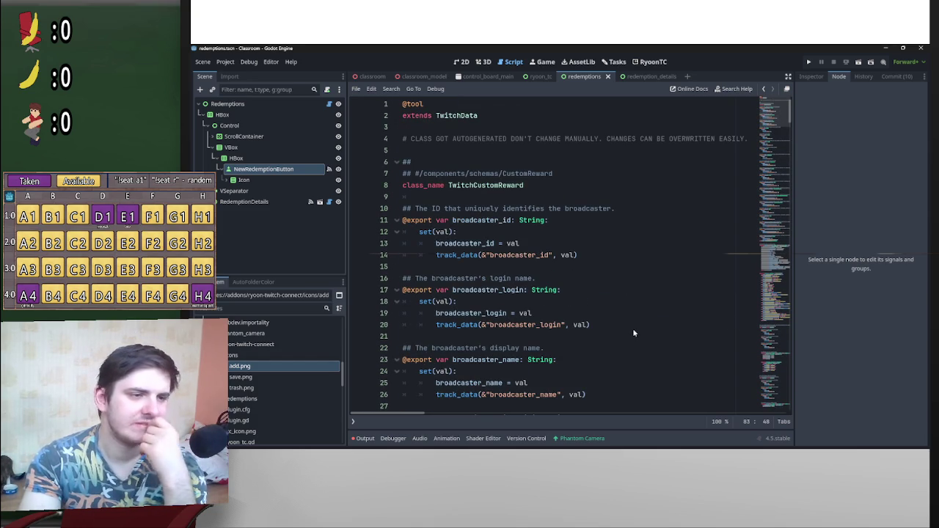
scroll(633, 333, down, 2)
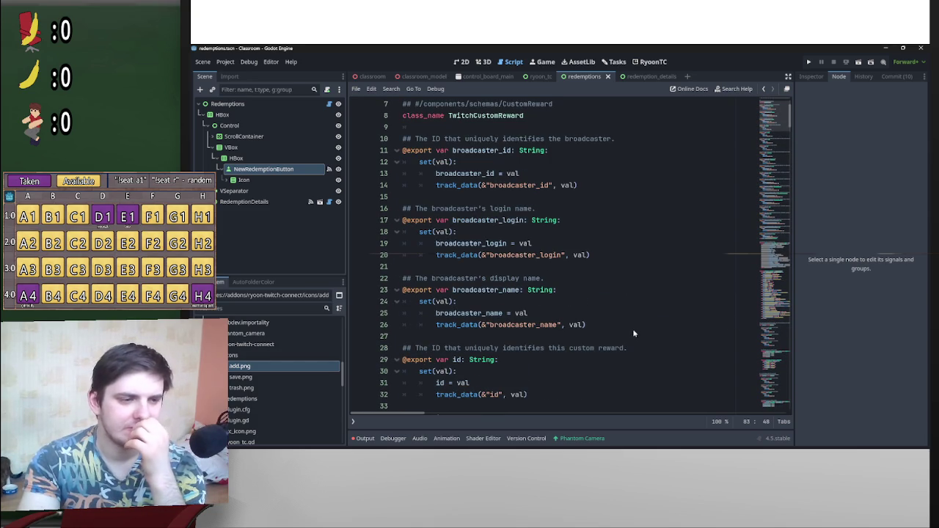
scroll(631, 336, down, 16)
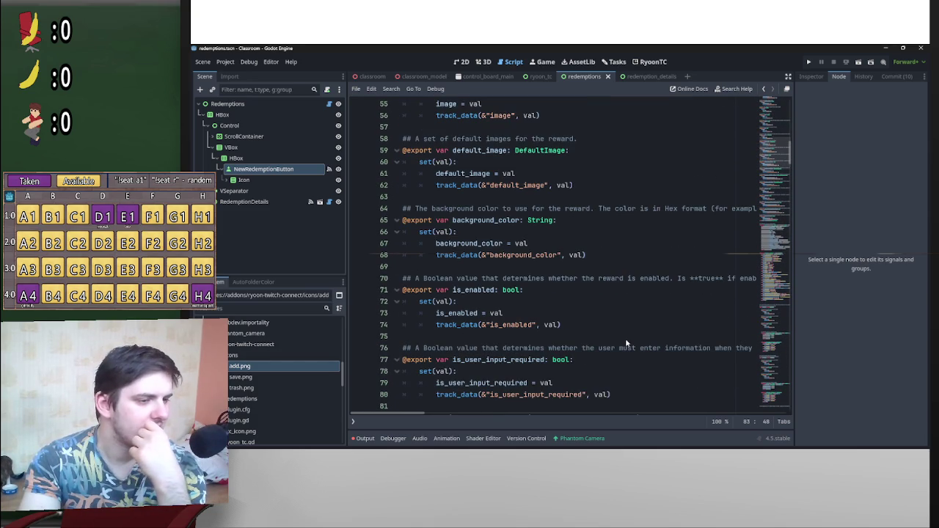
scroll(629, 340, up, 1)
scroll(633, 338, up, 1)
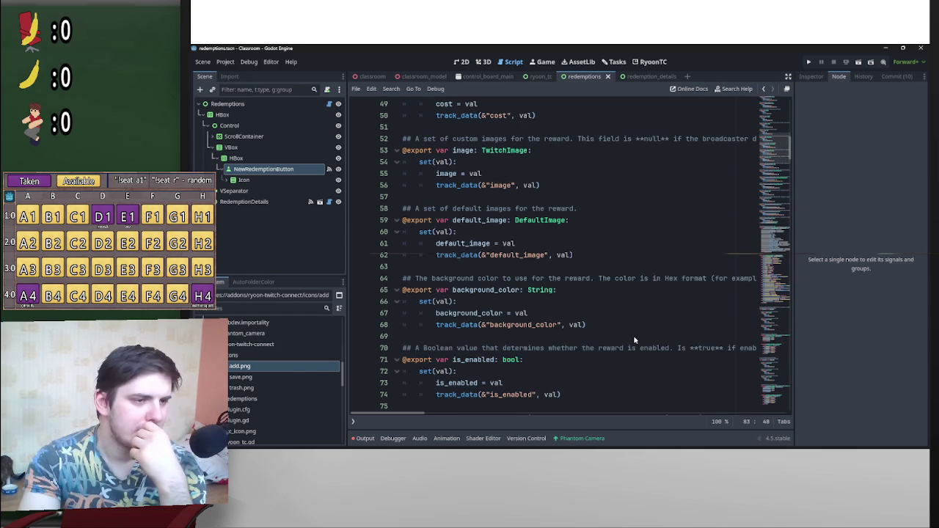
click(524, 223)
ctrl+click(523, 222)
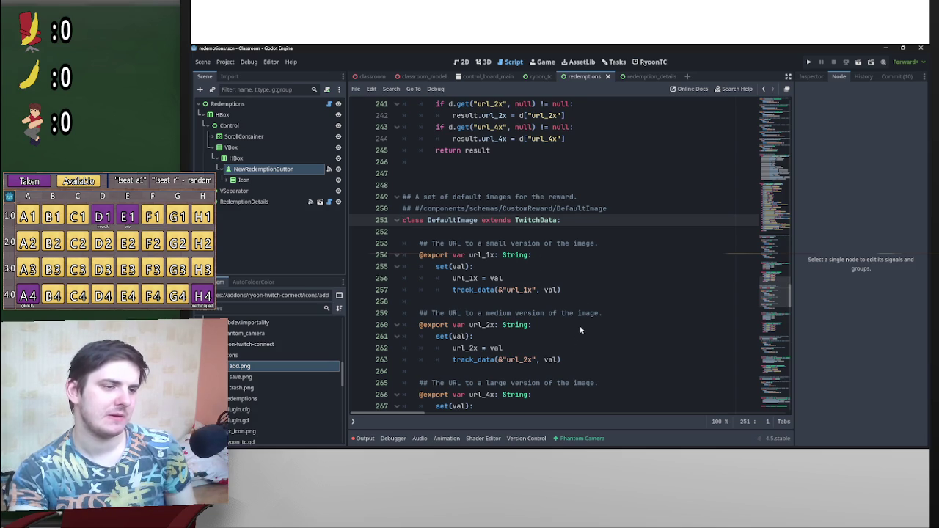
scroll(577, 325, down, 7)
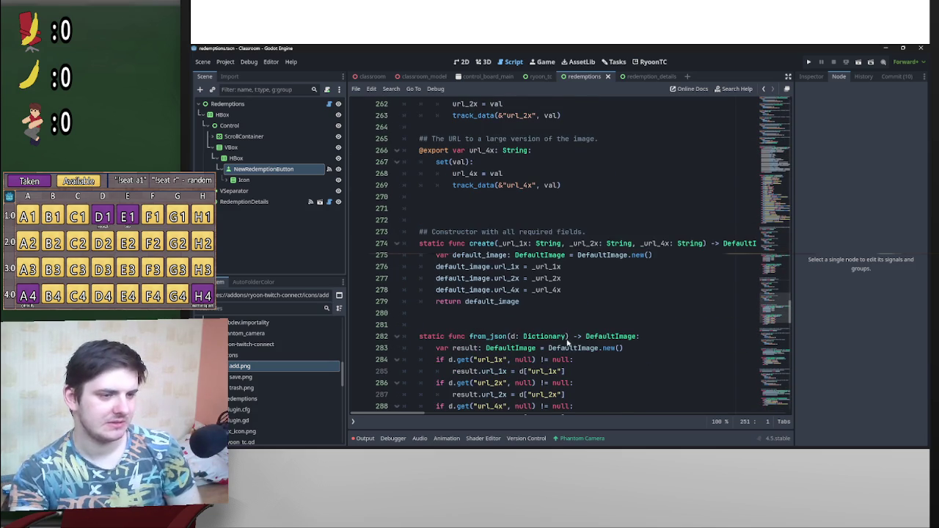
drag(441, 414, 474, 389)
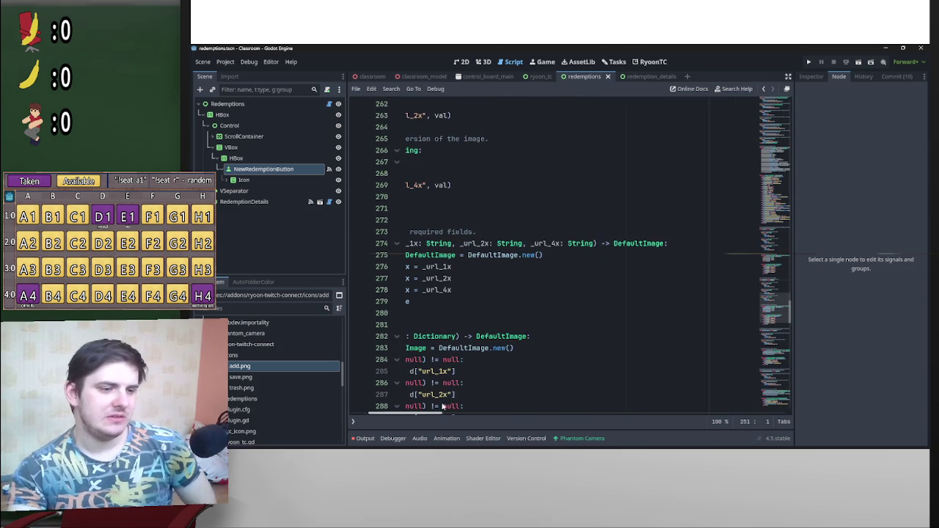
scroll(479, 396, left, 3)
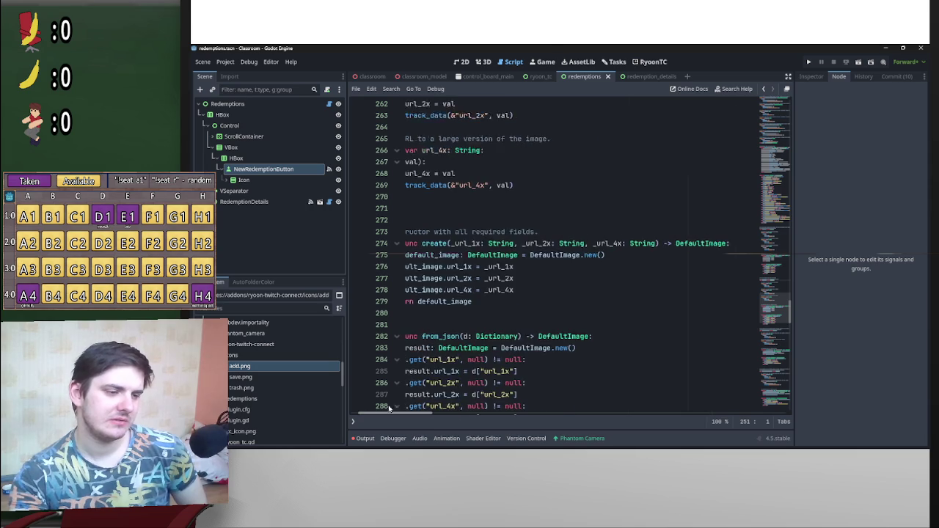
scroll(476, 377, down, 4)
scroll(475, 365, up, 2)
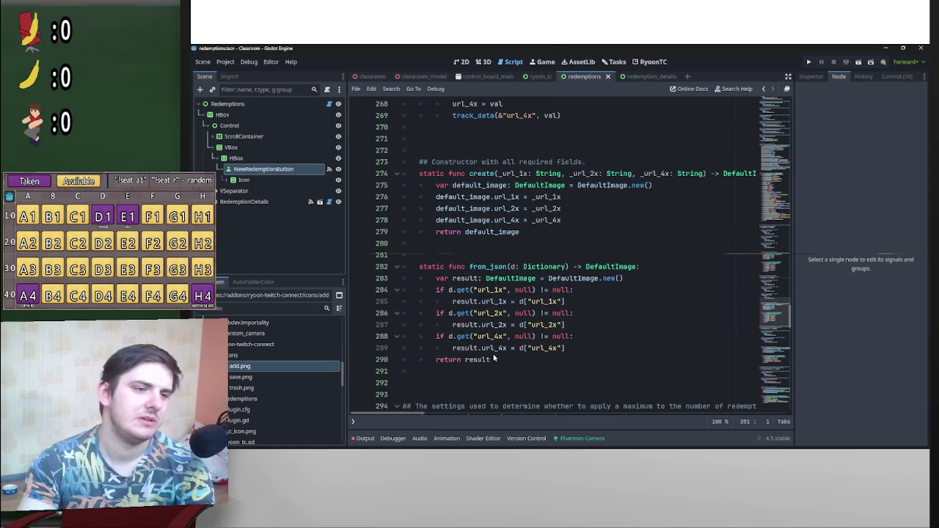
scroll(549, 327, up, 3)
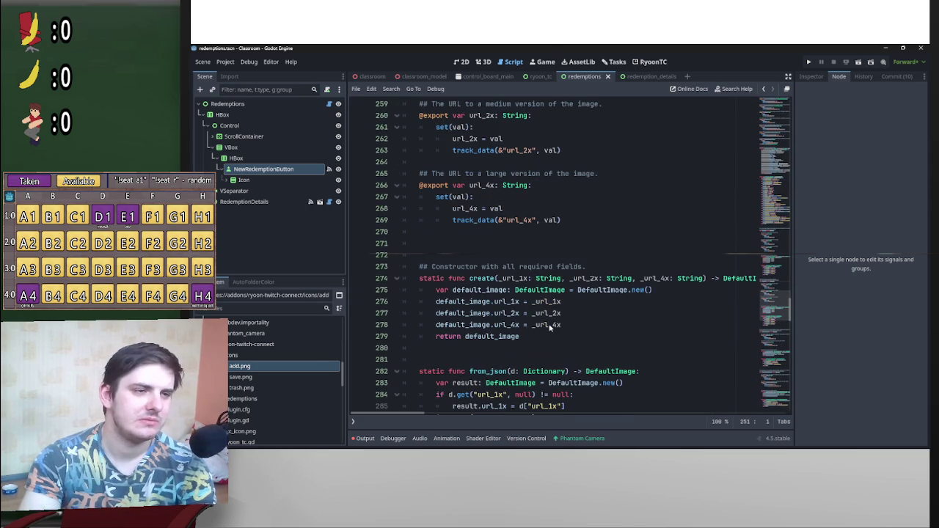
scroll(557, 327, up, 2)
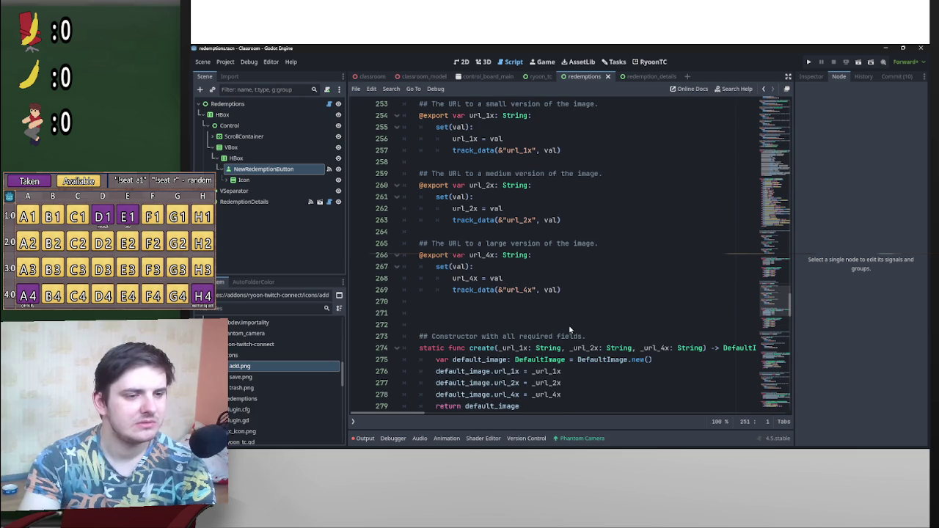
key(alt+Left)
scroll(618, 345, up, 4)
scroll(620, 348, up, 10)
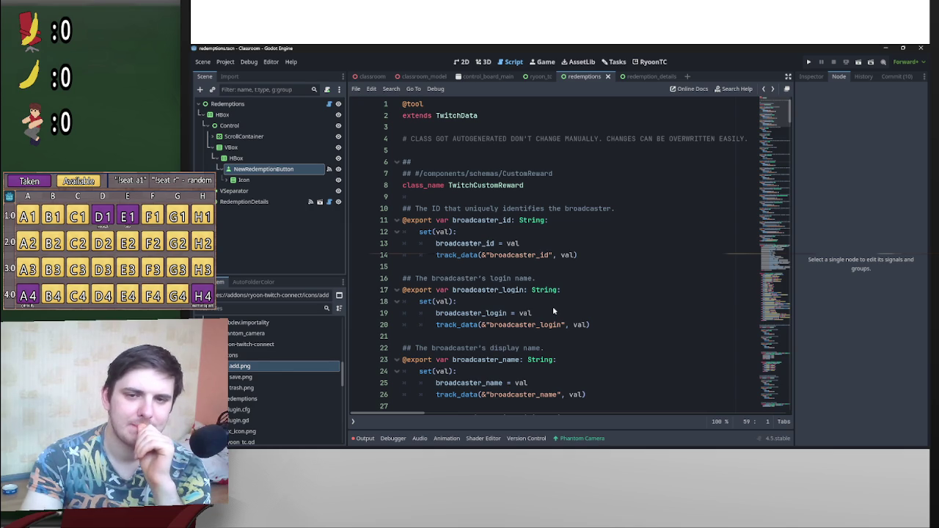
scroll(553, 309, down, 20)
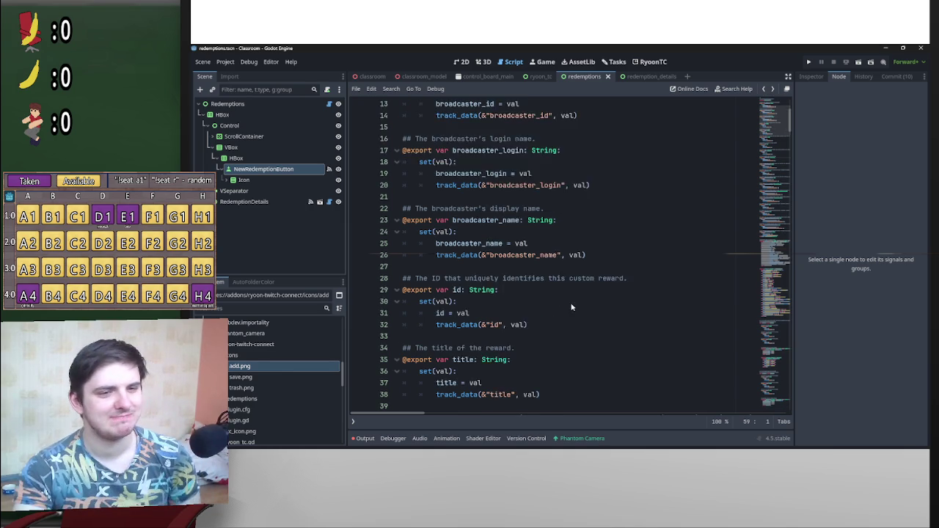
scroll(547, 290, down, 9)
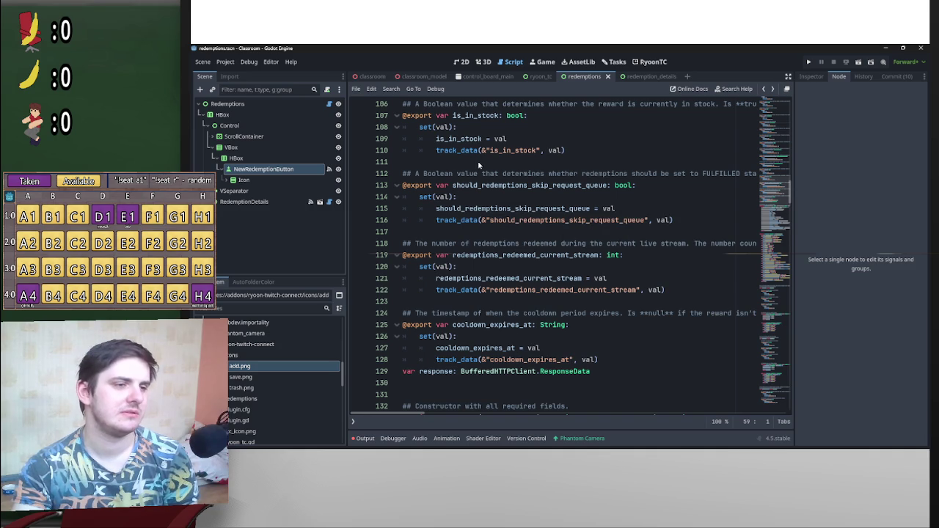
scroll(479, 163, up, 20)
key(alt+Left)
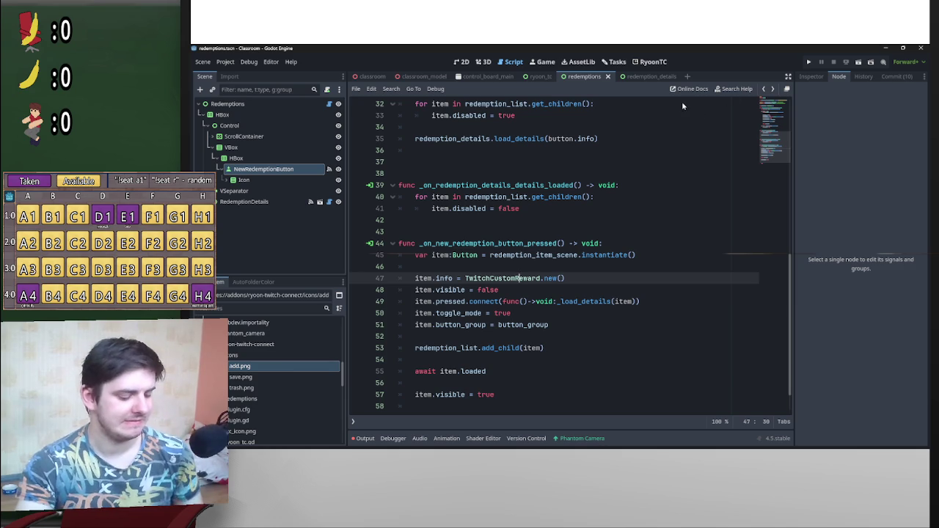
Launch the game to test the new-redemption button.
key(F6)
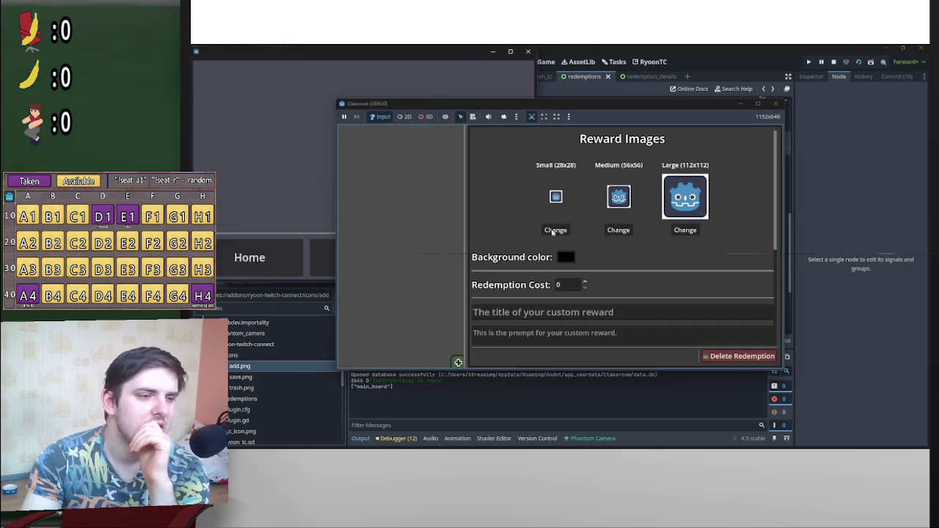
Move the running Classroom debug window slightly up and to the left.
drag(562, 106, 539, 88)
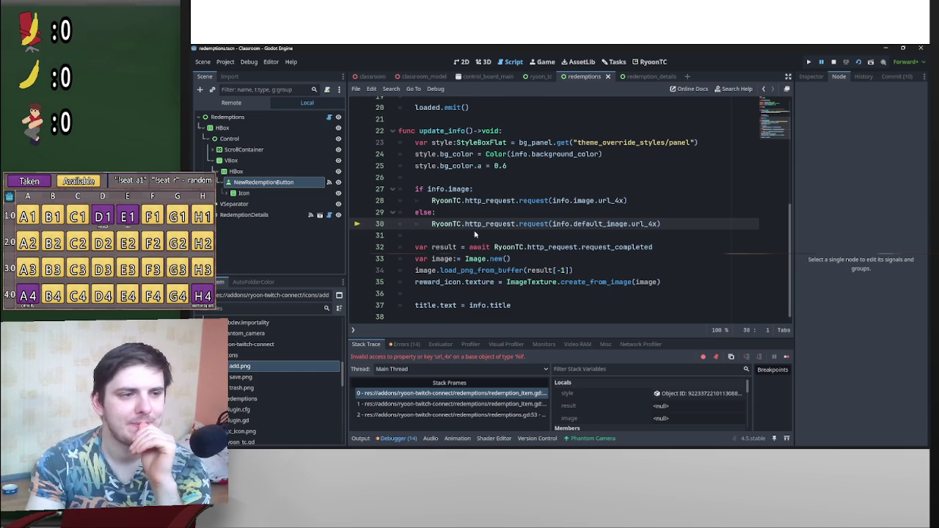
Return to line 47 of the handler and open the TwitchCustomReward script.
key(alt+Left)
scroll(499, 229, down, 4)
scroll(521, 224, up, 2)
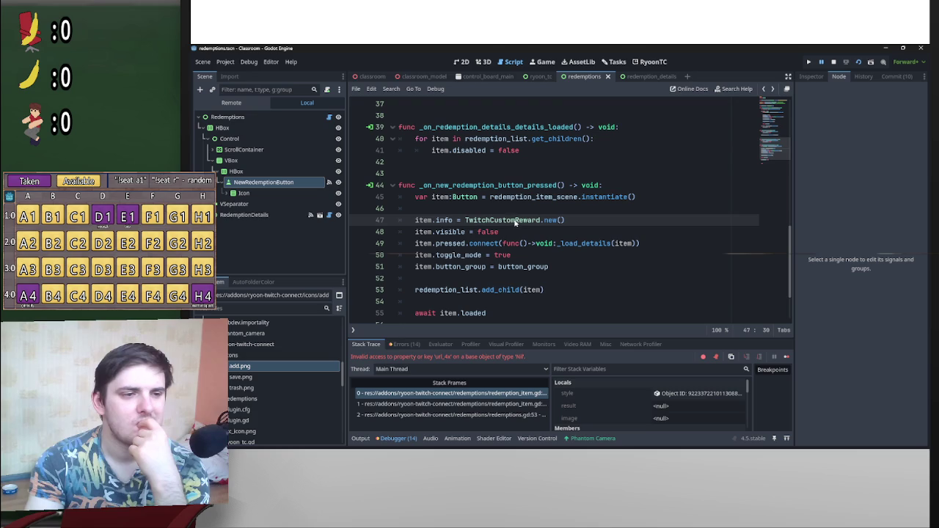
ctrl+click(523, 221)
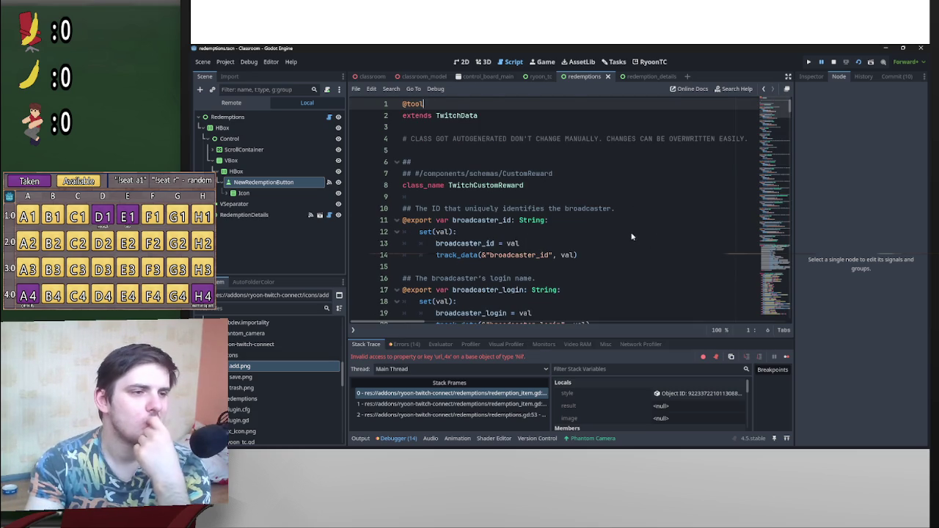
Review TwitchCustomReward's nested image and setting classes up to create().
scroll(631, 236, down, 13)
mouse_move(789, 134)
mouse_down()
mouse_move(786, 323)
mouse_move(787, 308)
mouse_up()
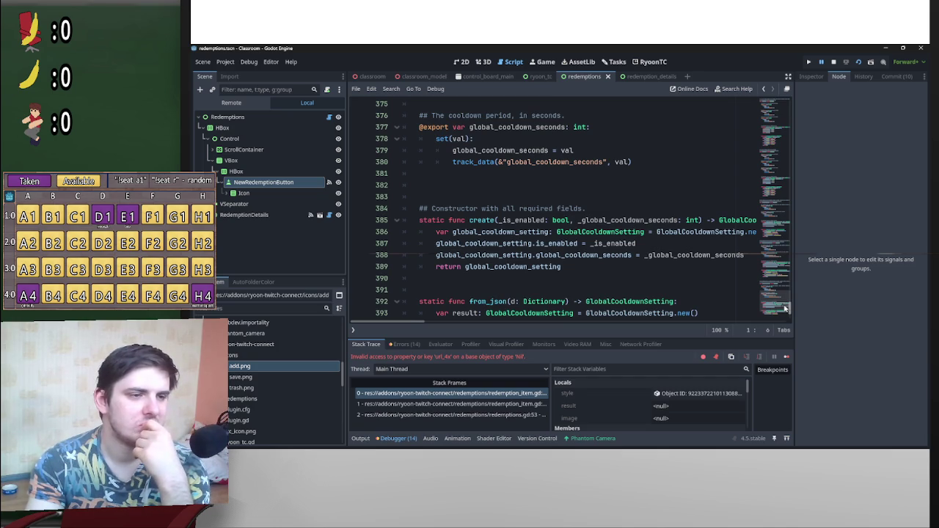
mouse_move(411, 323)
mouse_down()
mouse_move(428, 326)
mouse_move(398, 325)
mouse_up()
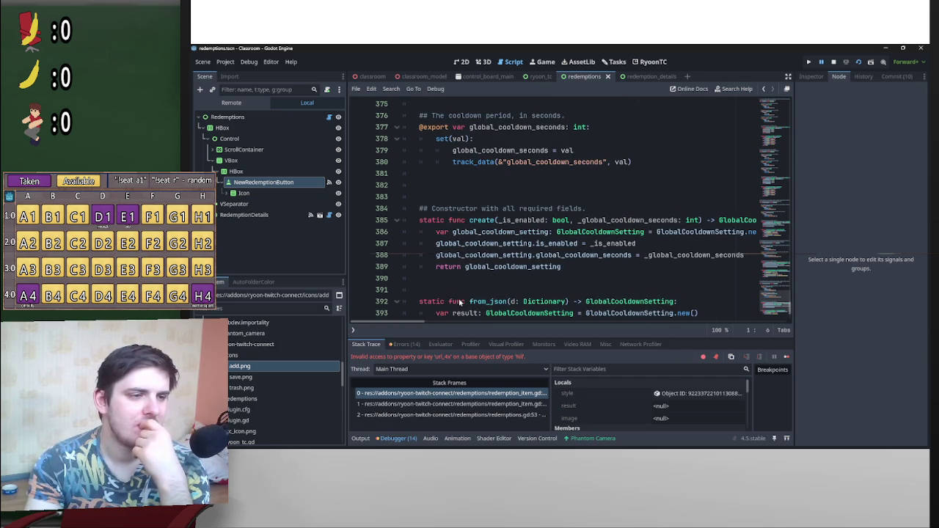
scroll(460, 303, up, 2)
scroll(466, 301, up, 3)
scroll(488, 300, up, 5)
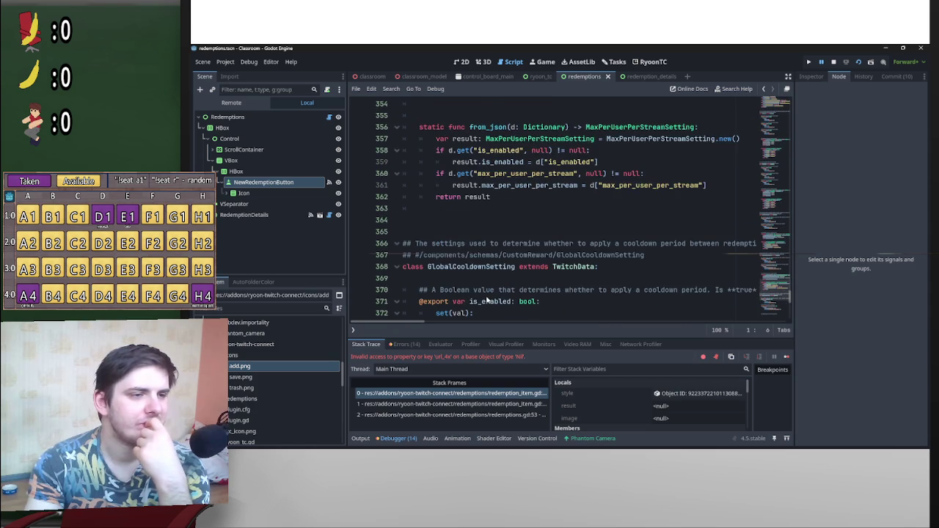
scroll(491, 301, up, 12)
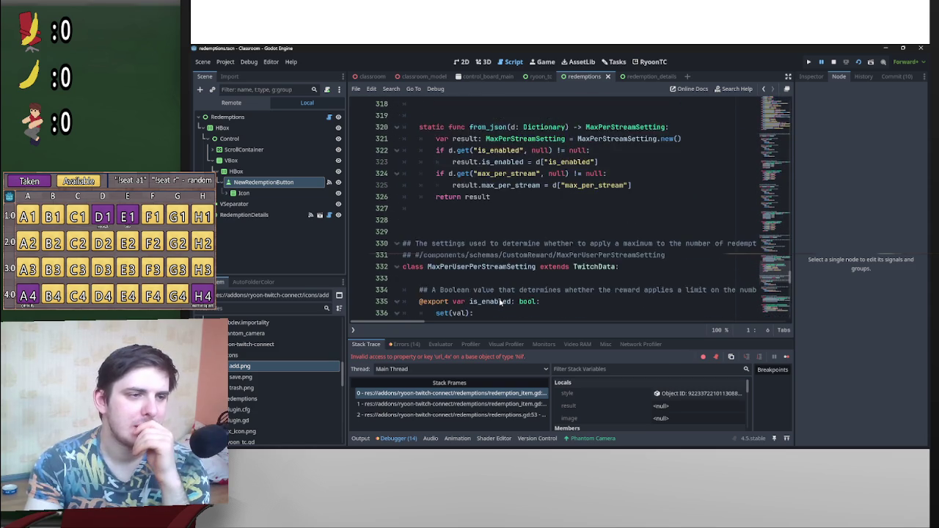
scroll(499, 301, up, 1)
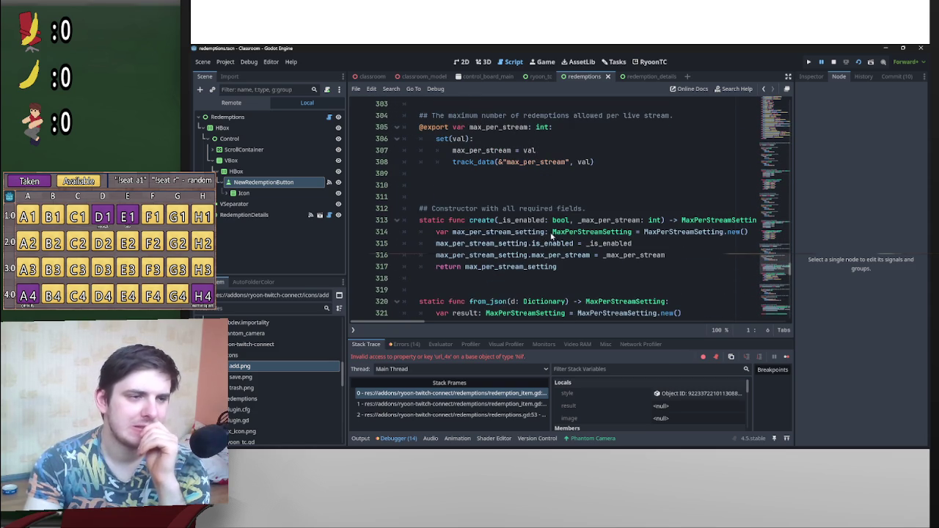
scroll(558, 246, up, 2)
scroll(592, 251, up, 11)
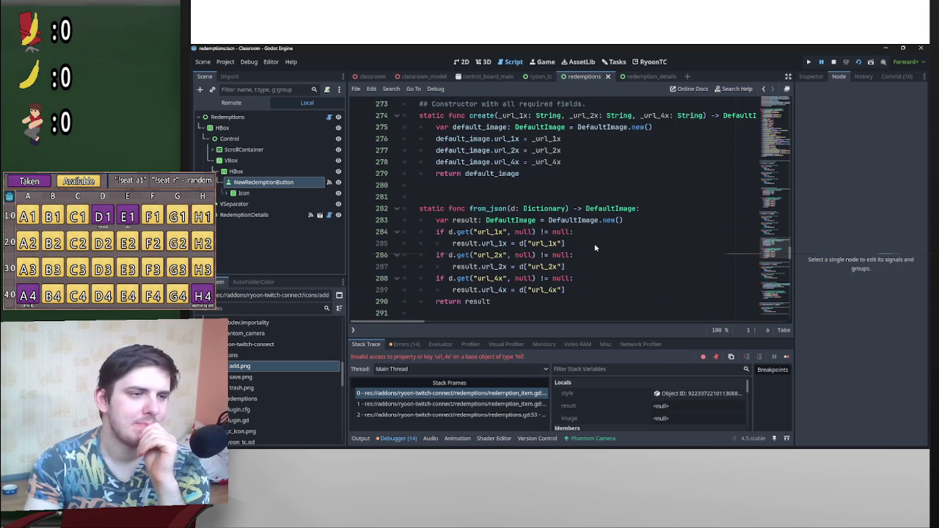
scroll(596, 249, up, 11)
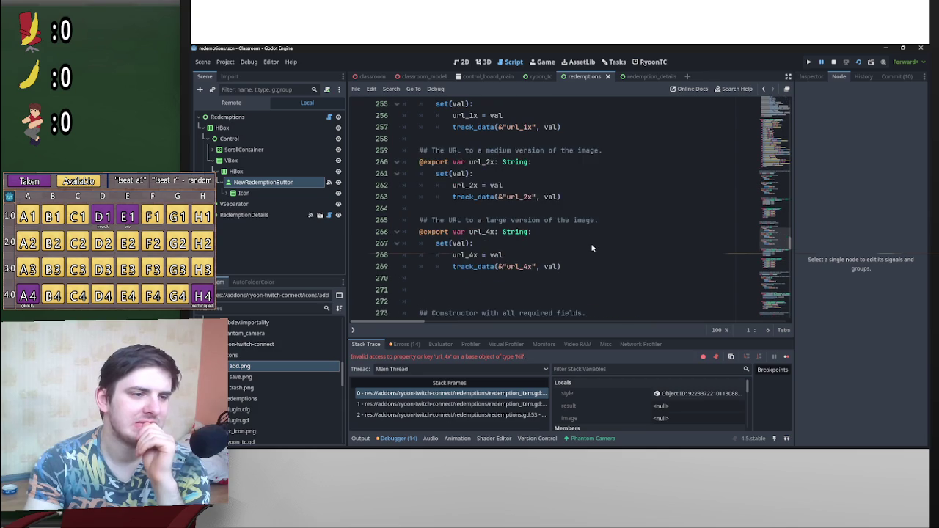
scroll(595, 250, up, 7)
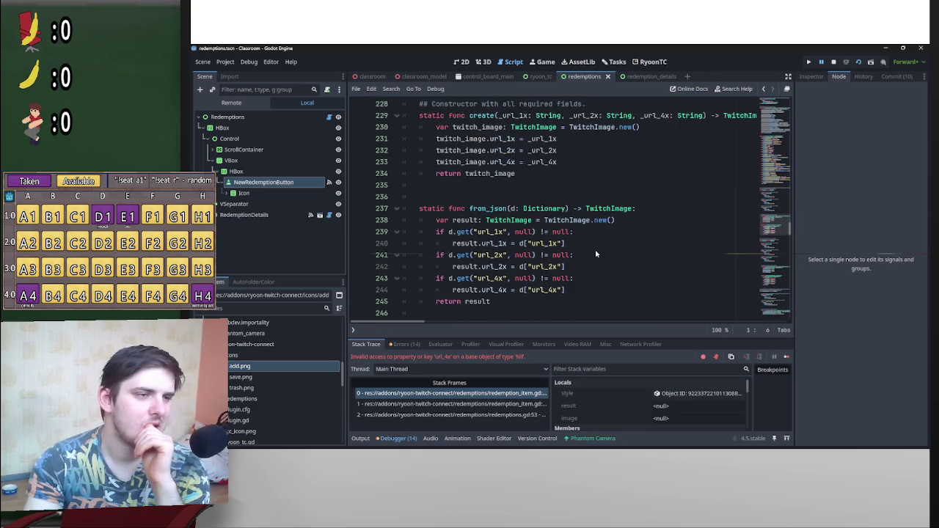
scroll(556, 253, up, 7)
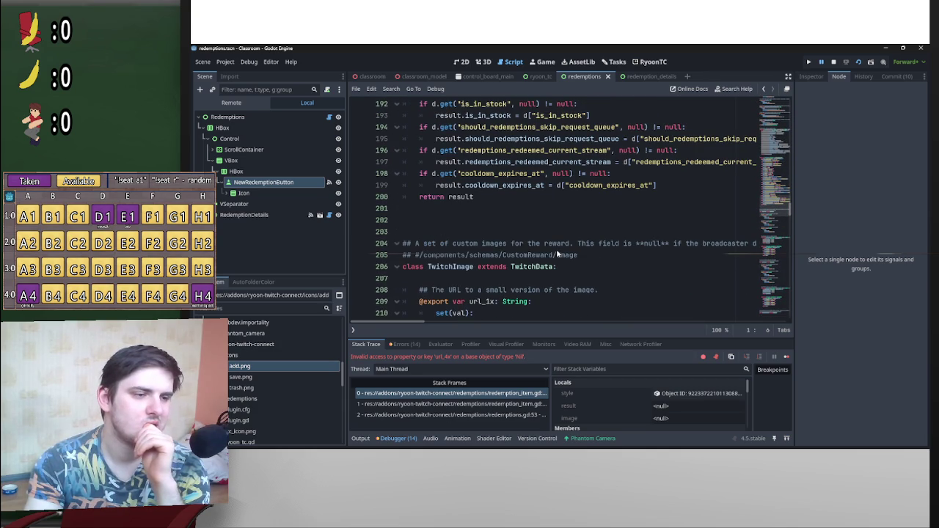
scroll(558, 254, up, 15)
scroll(559, 254, up, 8)
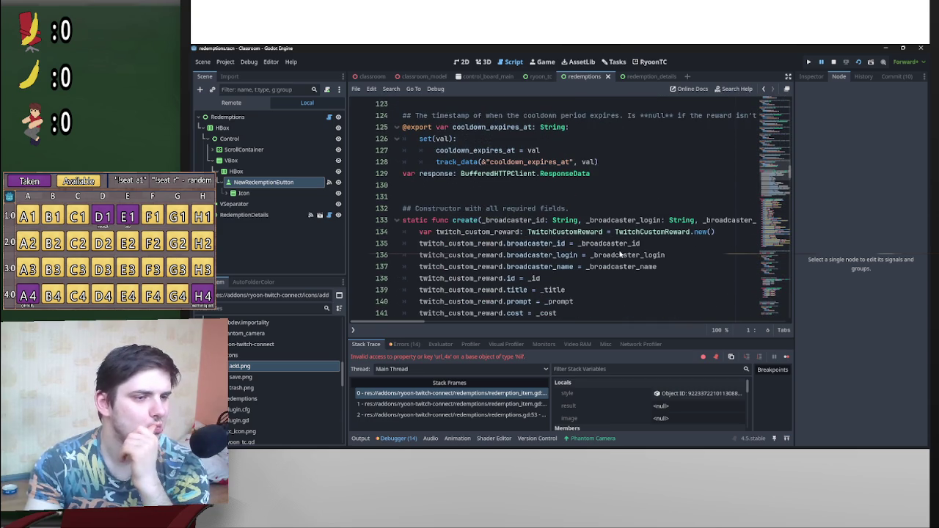
mouse_move(426, 325)
mouse_down()
mouse_move(513, 321)
mouse_move(400, 321)
mouse_up()
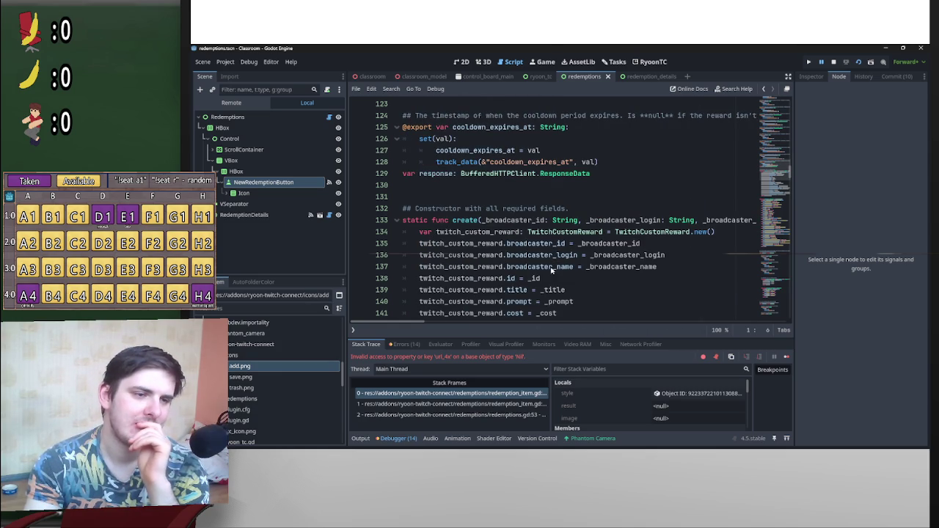
scroll(552, 270, down, 3)
scroll(606, 267, down, 3)
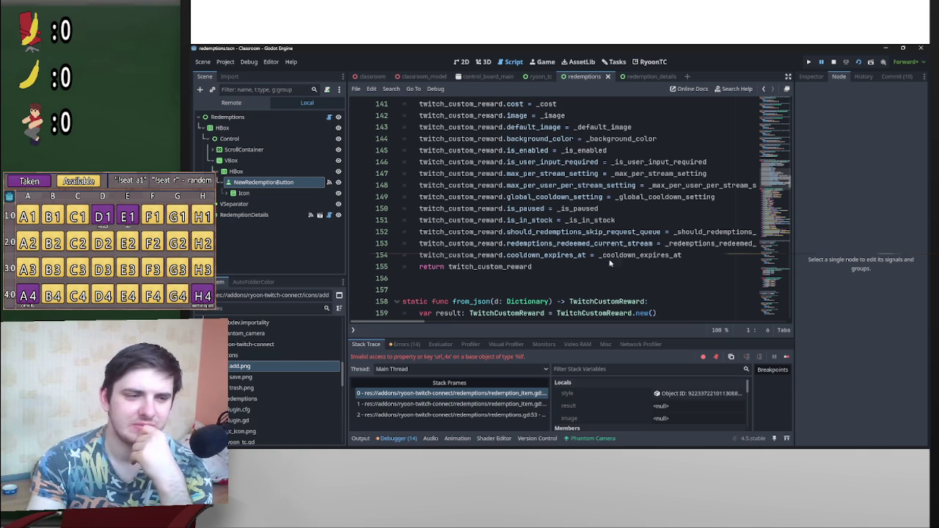
scroll(623, 263, up, 10)
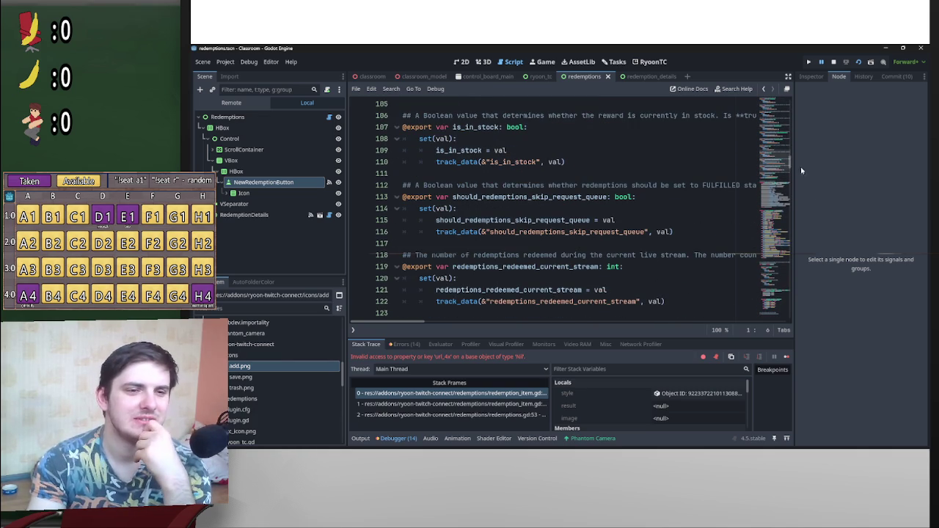
drag(791, 166, 800, 100)
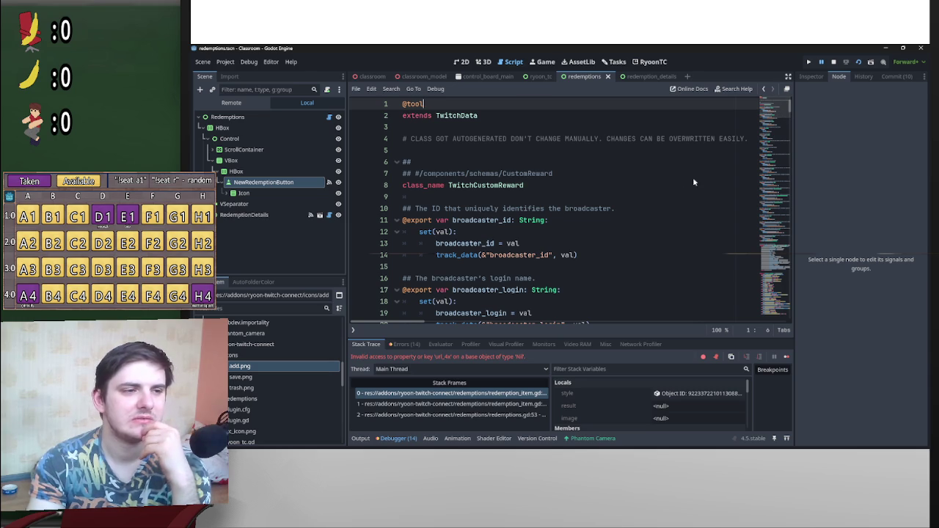
scroll(659, 238, down, 3)
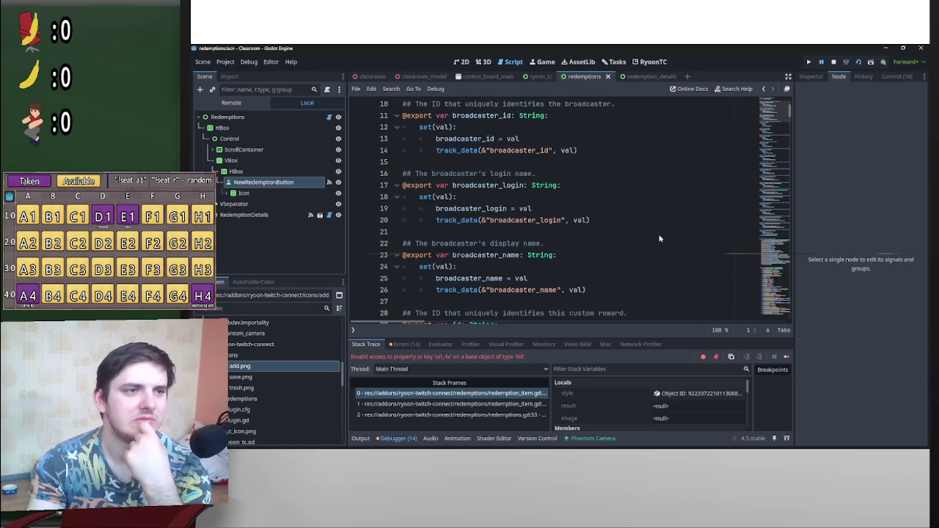
scroll(659, 237, down, 10)
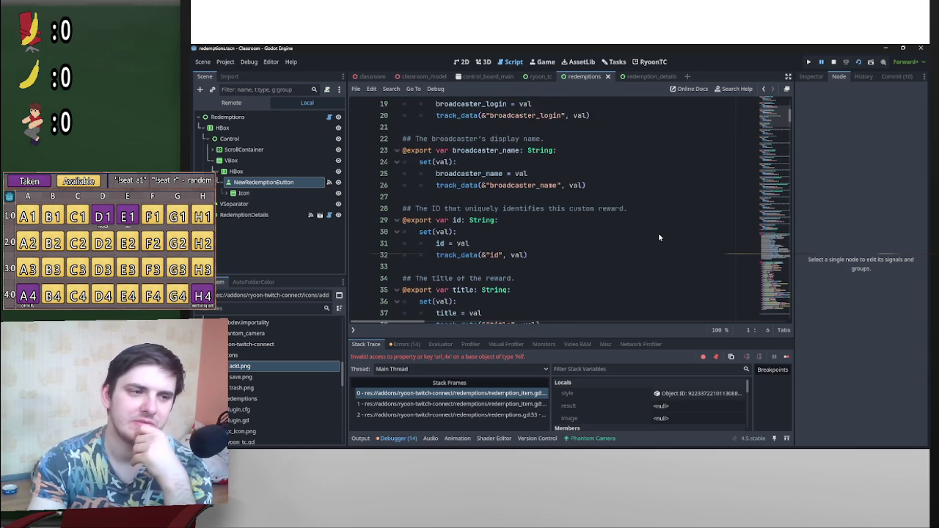
scroll(655, 236, down, 15)
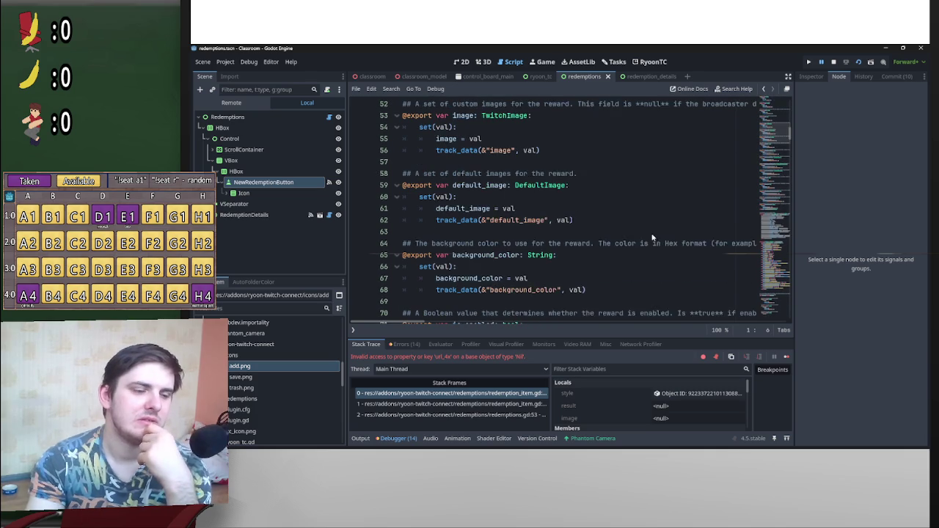
scroll(655, 235, up, 20)
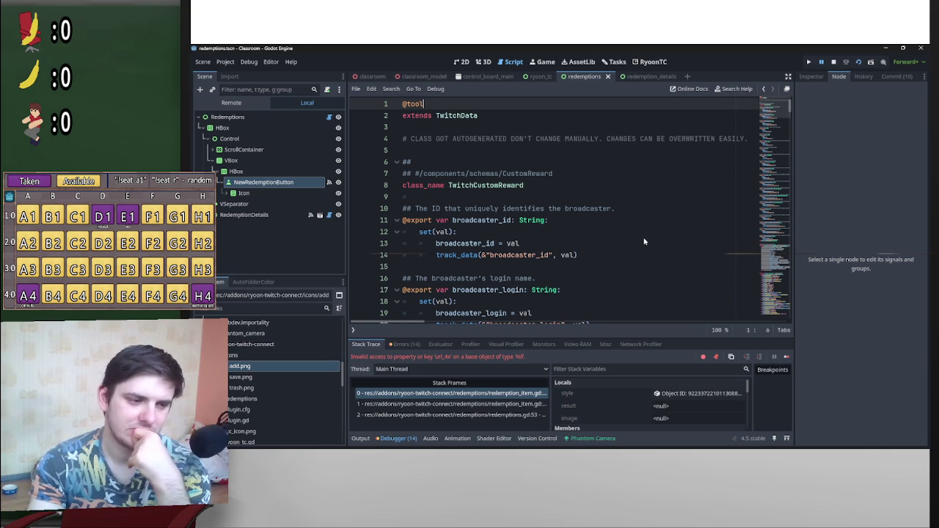
drag(787, 109, 748, 362)
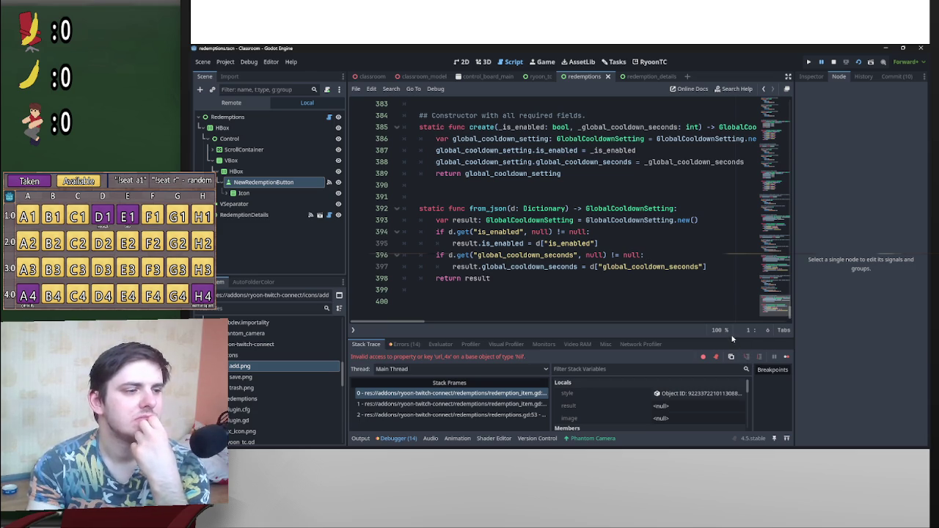
mouse_move(587, 449)
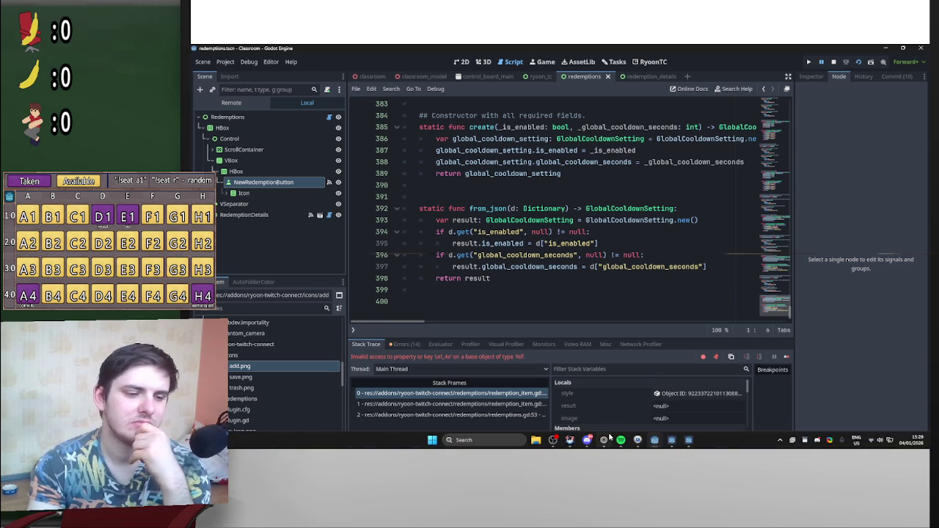
Bring the Twitch browser window in front of Godot.
mouse_move(553, 442)
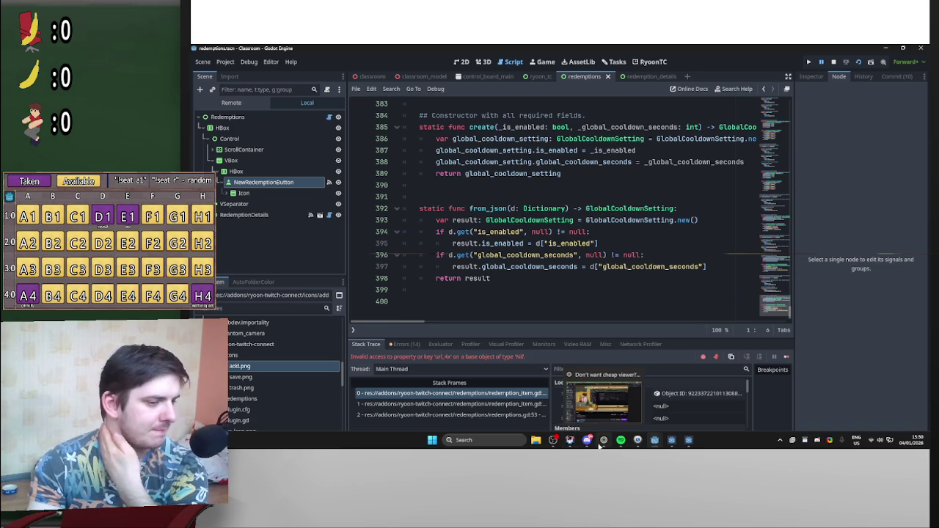
click(612, 408)
mouse_move(892, 200)
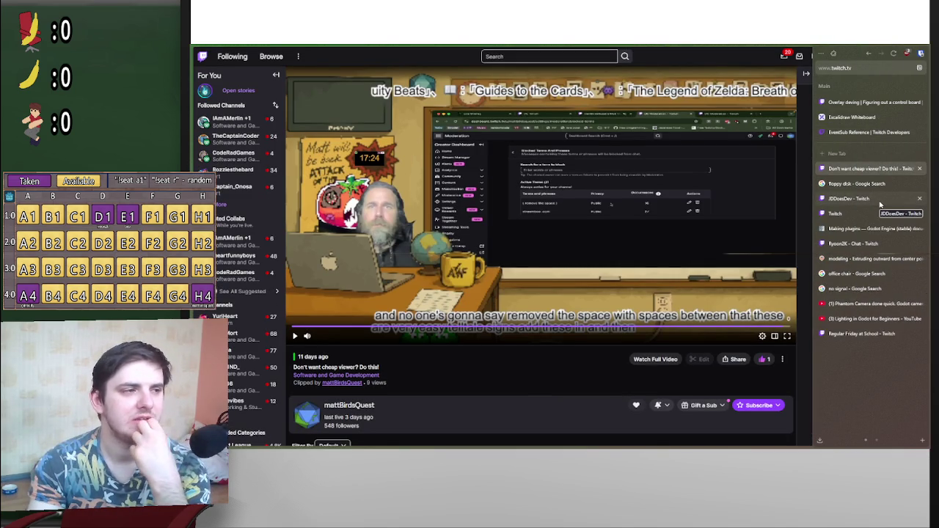
Go to Creator Dashboard Channel Points management and start a new custom reward.
click(862, 213)
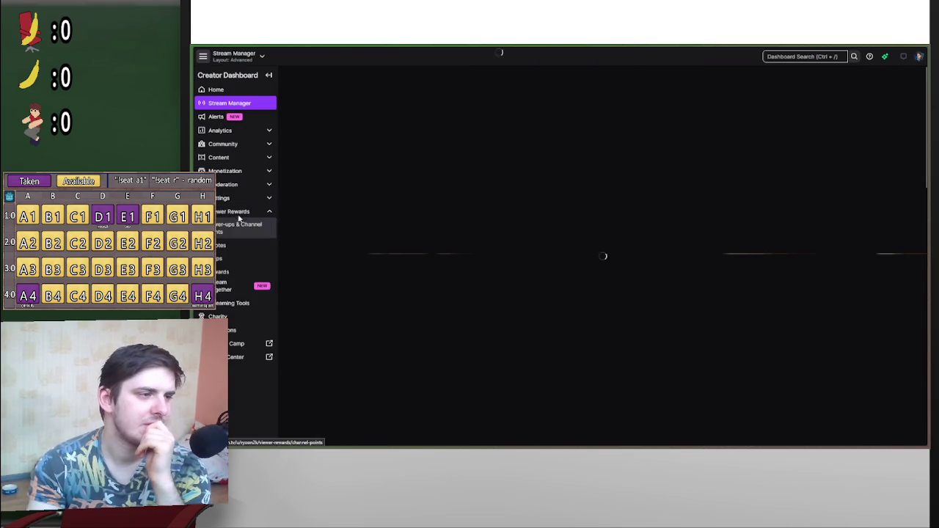
click(246, 229)
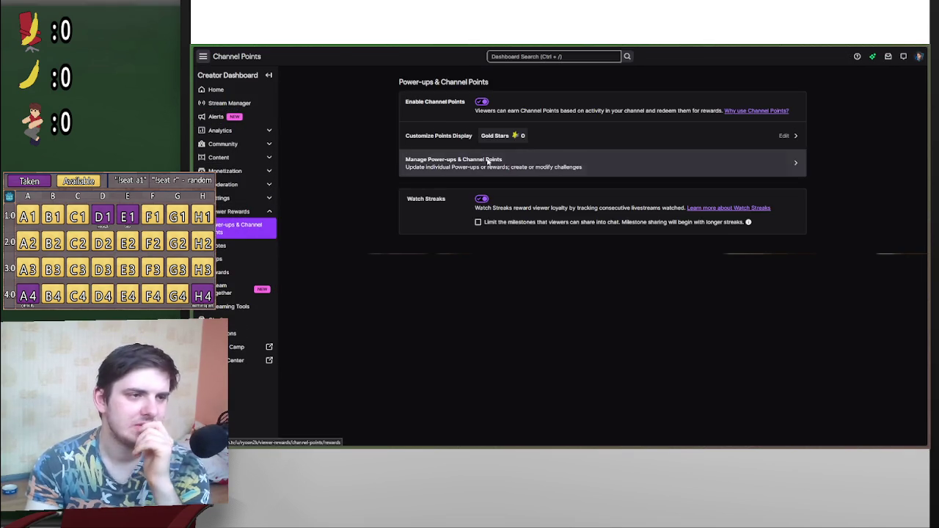
click(491, 160)
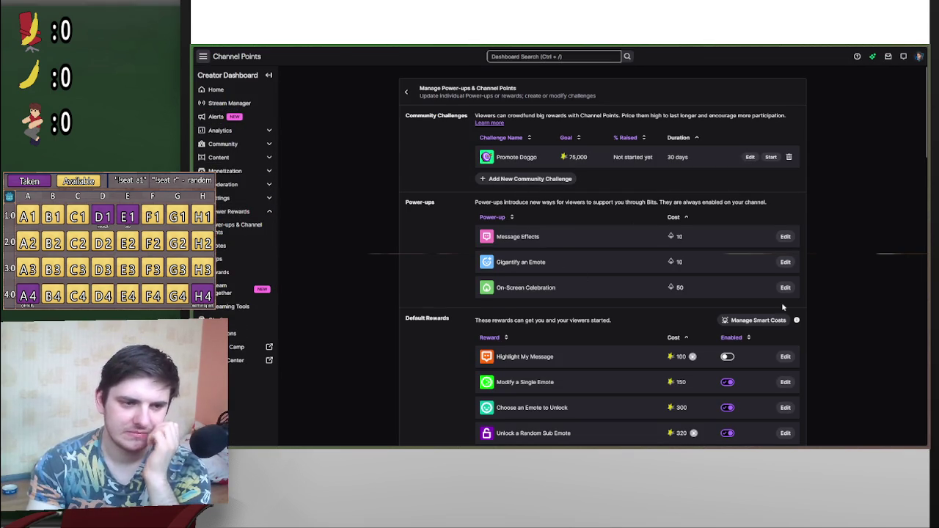
scroll(766, 314, down, 5)
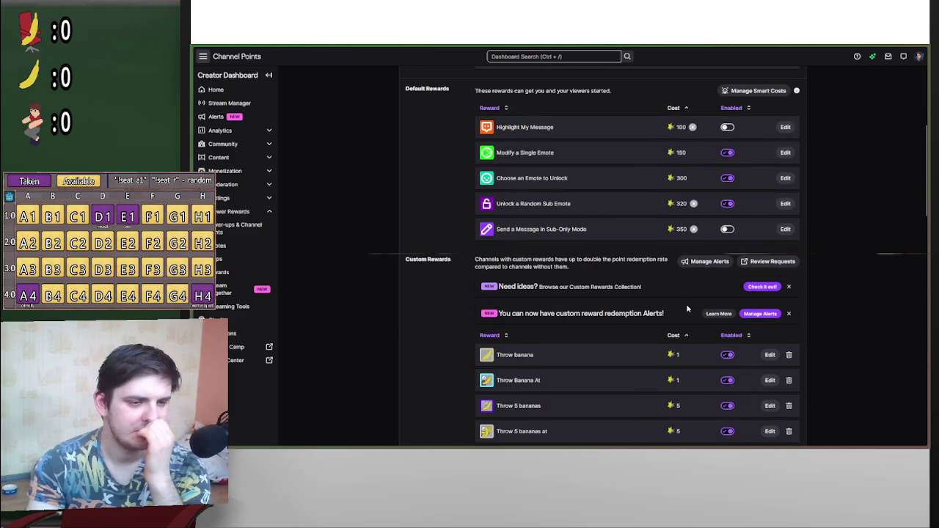
scroll(682, 308, down, 15)
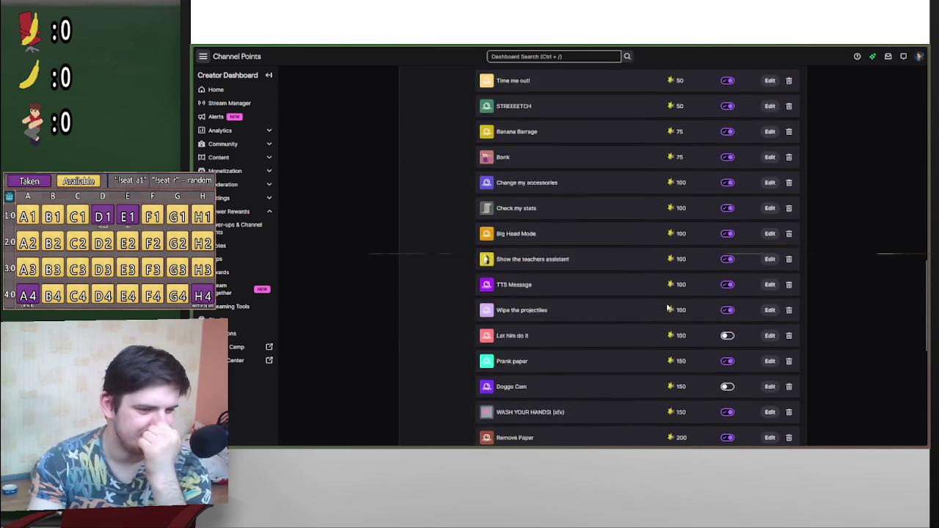
scroll(667, 308, down, 1)
click(535, 422)
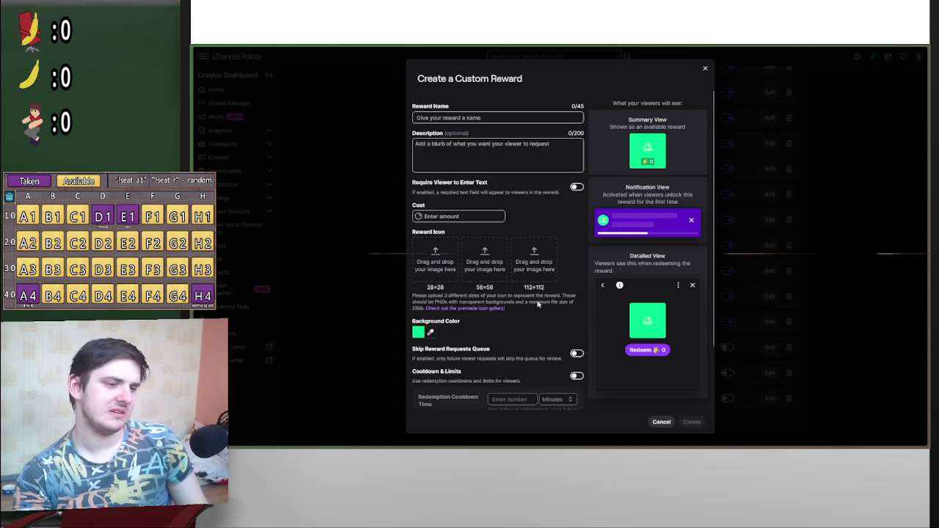
Try the new reward's 'require viewer to enter text' option, leaving it switched off.
scroll(529, 262, down, 2)
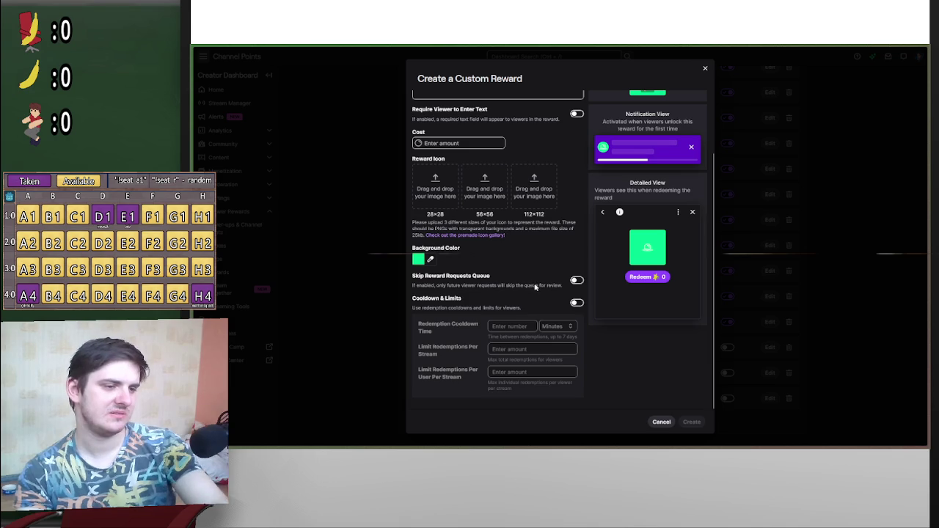
scroll(535, 286, up, 2)
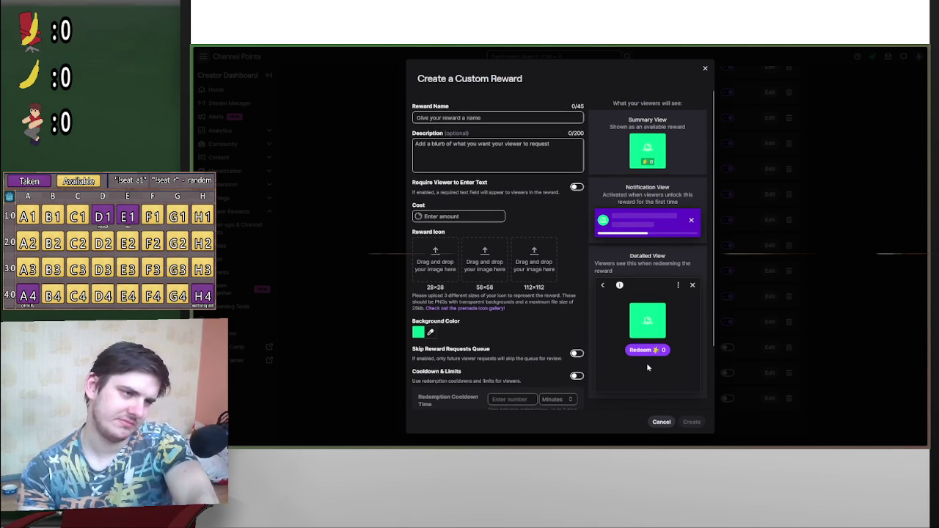
scroll(543, 246, down, 1)
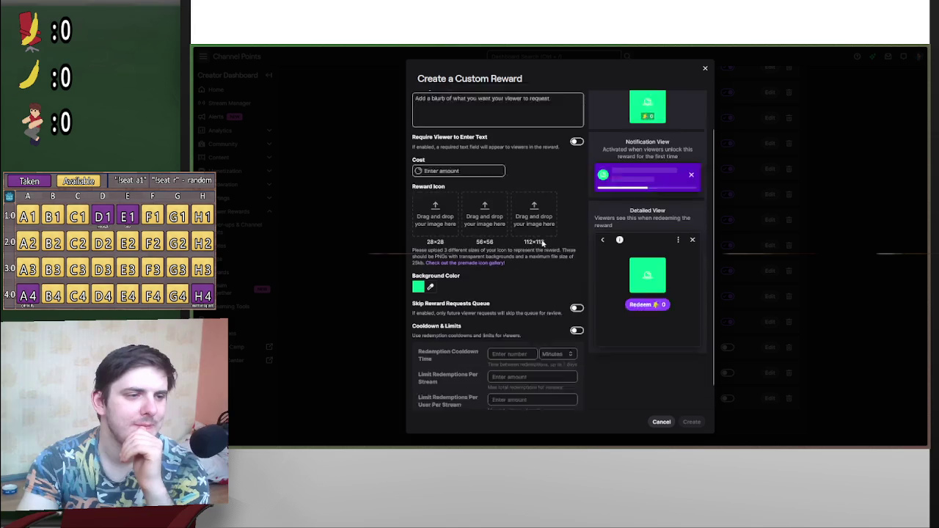
scroll(543, 245, down, 1)
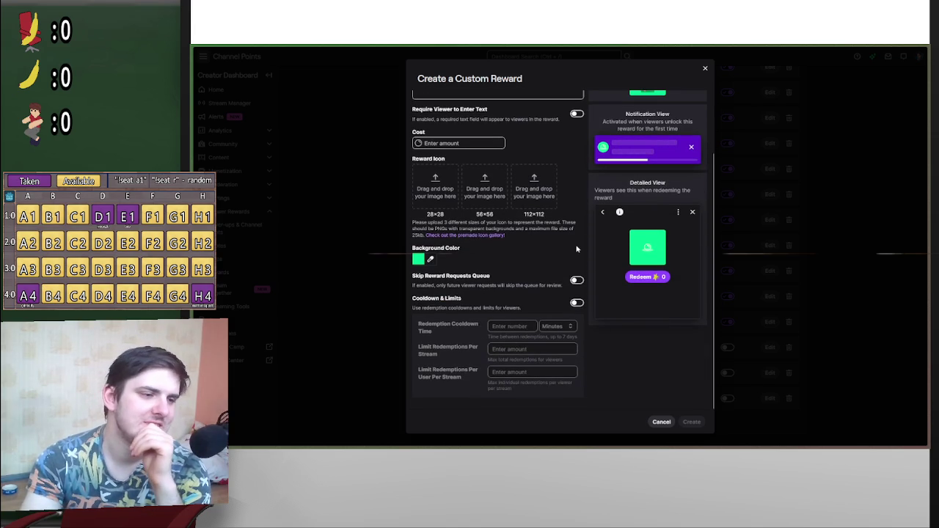
scroll(551, 248, up, 2)
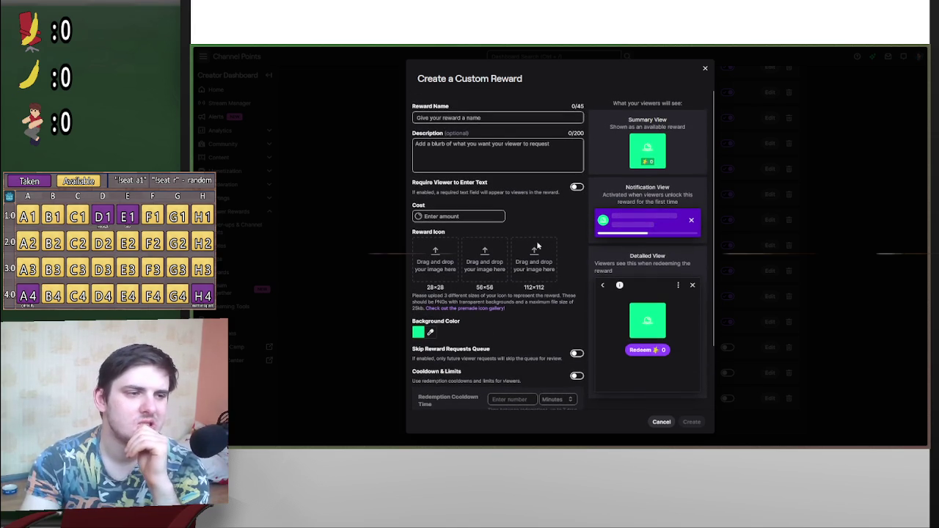
scroll(531, 248, down, 2)
scroll(513, 256, up, 2)
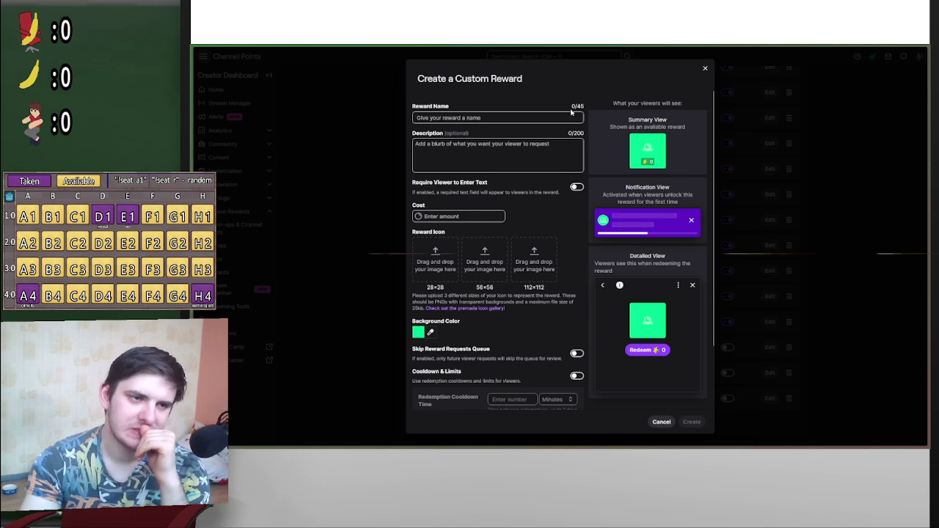
scroll(532, 375, down, 2)
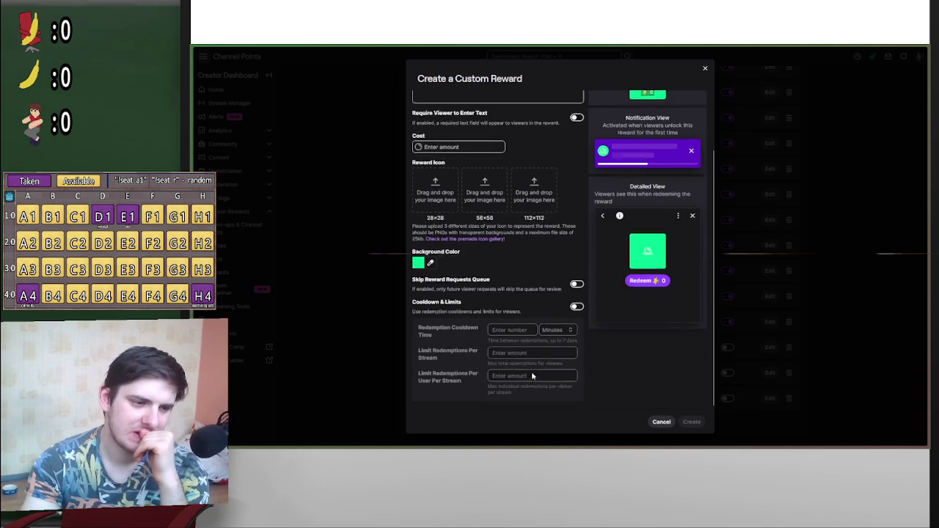
scroll(541, 370, up, 2)
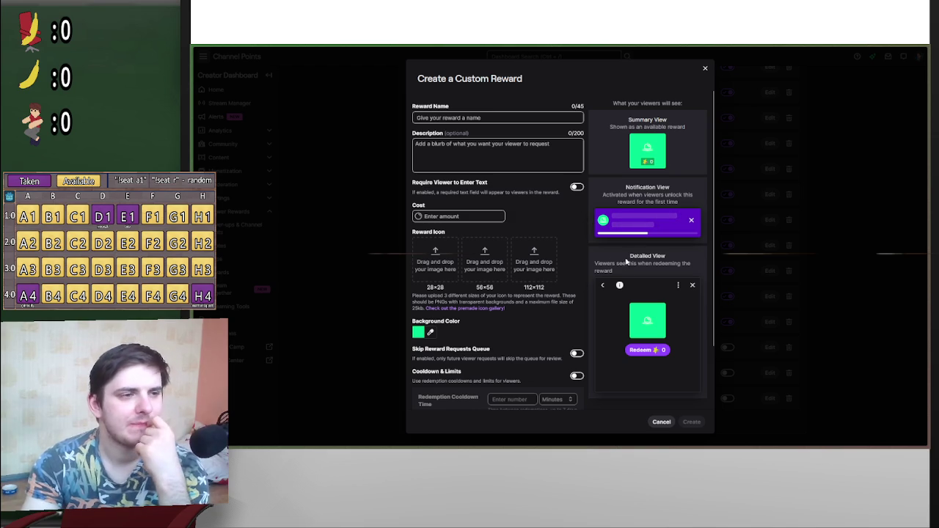
click(577, 187)
click(578, 188)
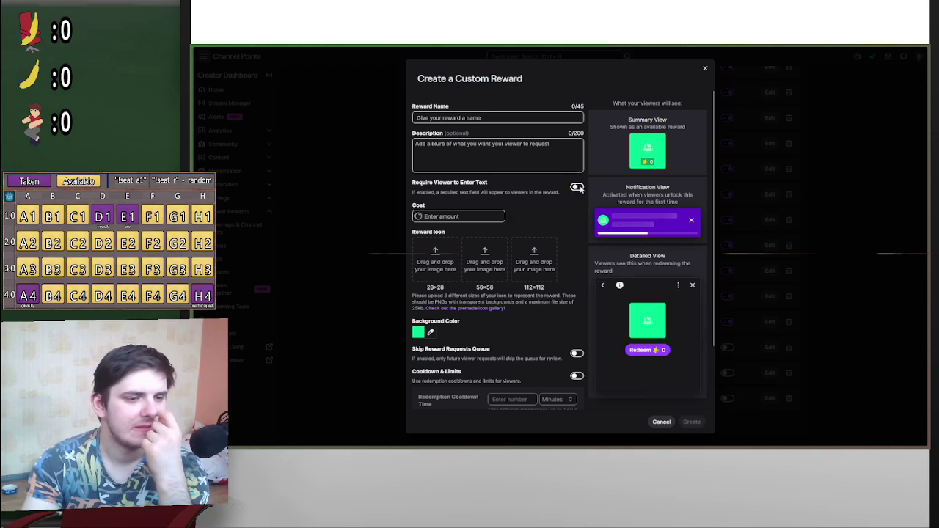
click(578, 188)
click(579, 188)
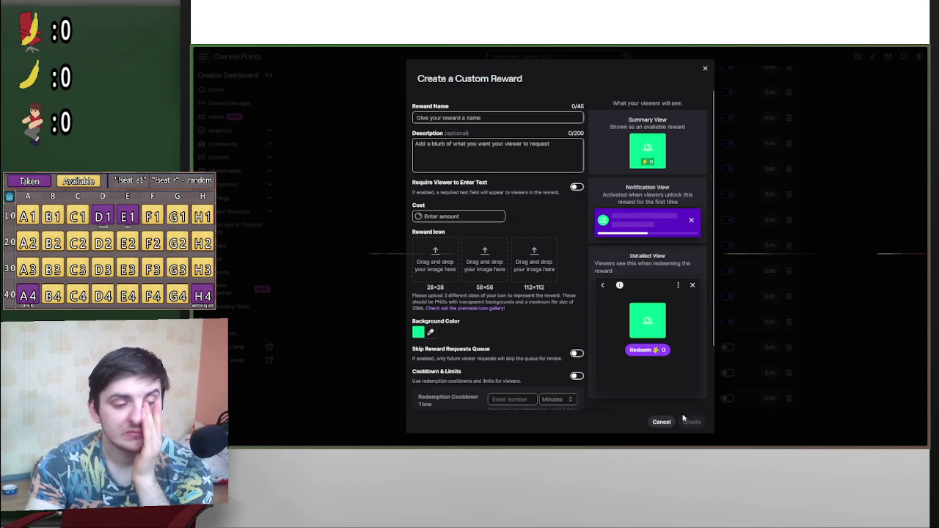
Create the custom reward named 'test' with a cost of 1 point.
scroll(507, 337, down, 2)
scroll(519, 151, up, 2)
click(504, 119)
text(test)
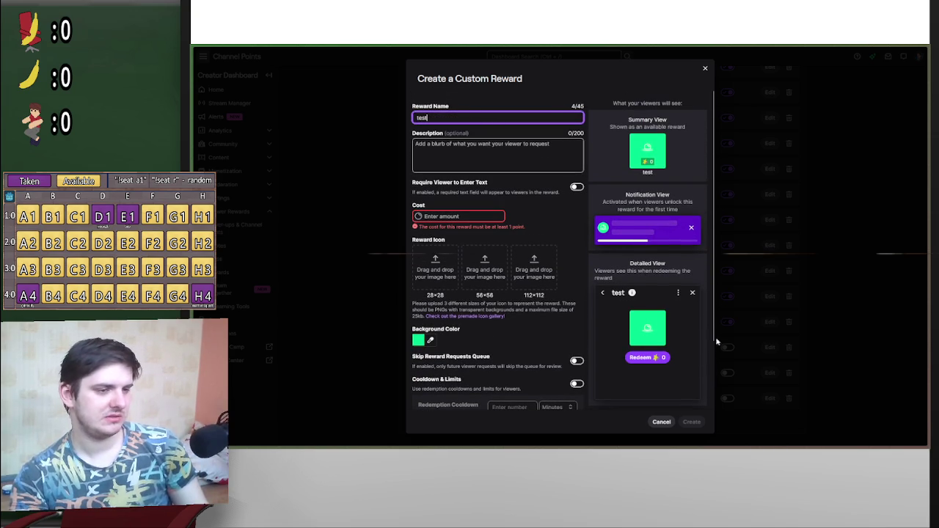
click(455, 216)
text(0)
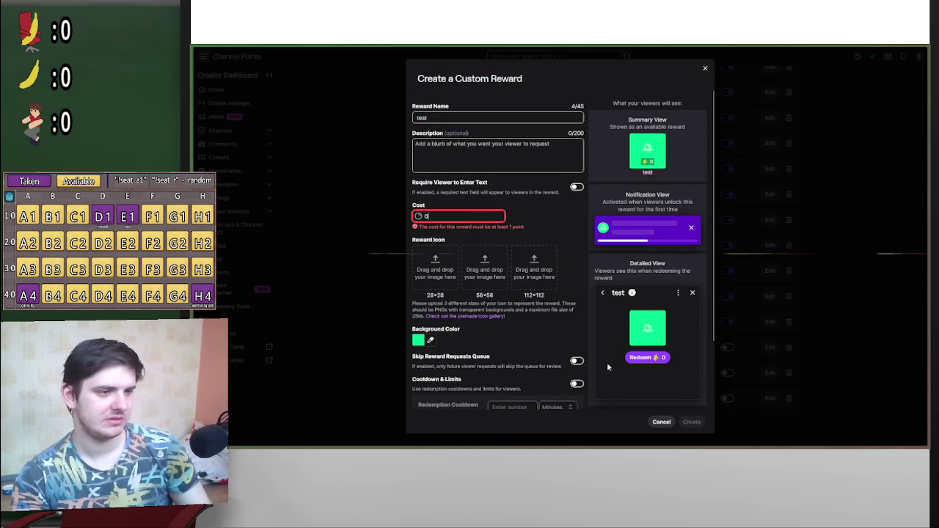
key(BackSpace)
text(1)
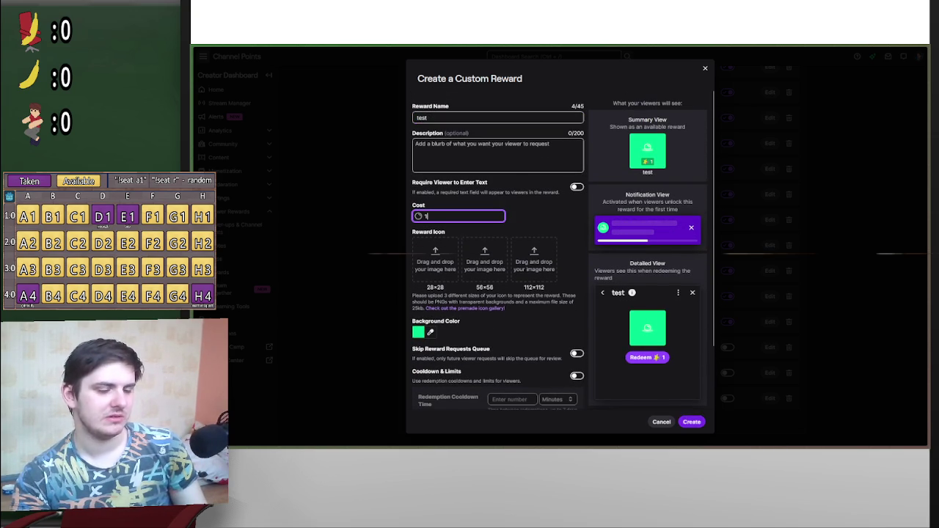
click(692, 422)
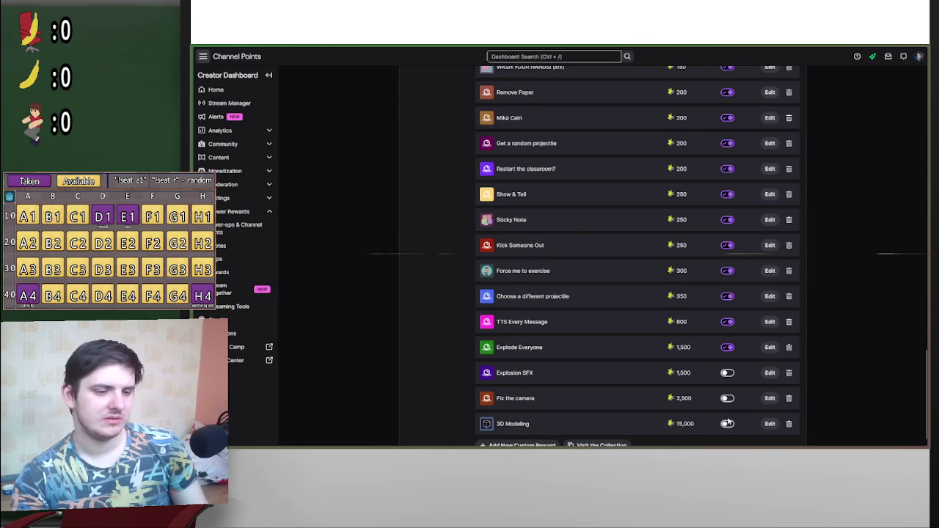
Switch off the Enabled toggle of the new test reward.
scroll(722, 396, up, 15)
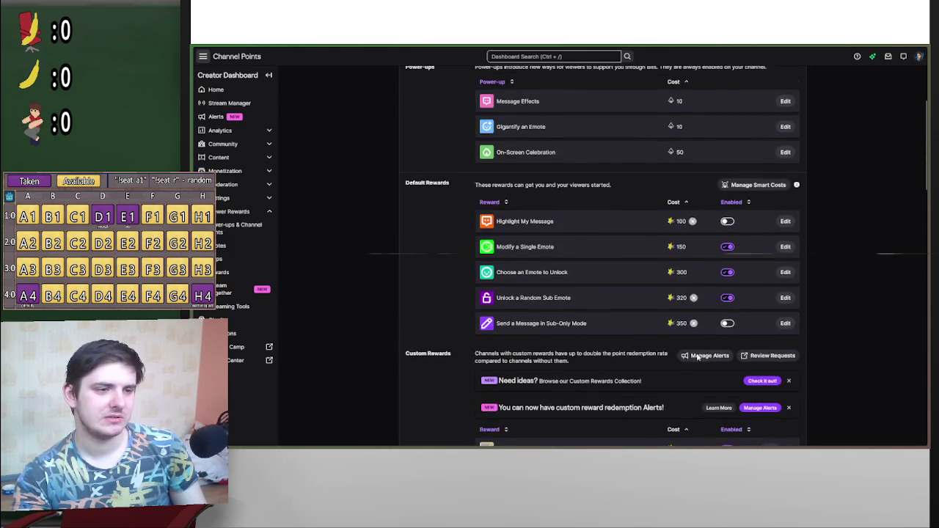
scroll(698, 355, down, 3)
click(727, 386)
scroll(814, 381, down, 3)
scroll(800, 334, down, 7)
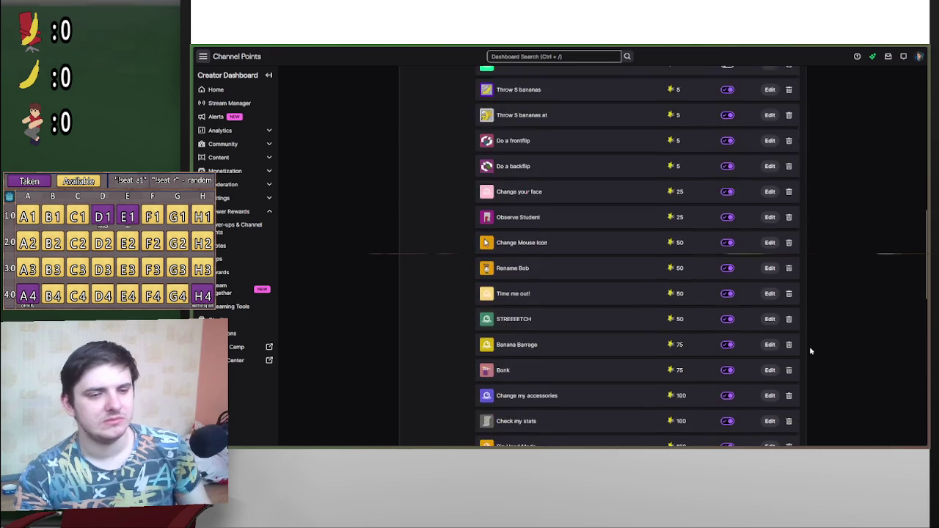
scroll(809, 350, up, 5)
Confirm the browser's save prompt, return to Godot, stop the game, and open redemption_details.
key(alt+Tab)
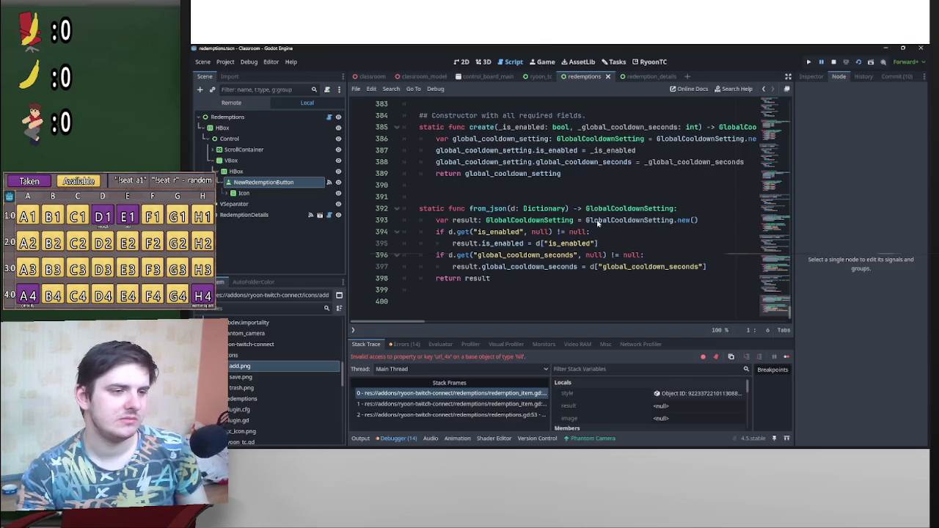
key(alt+Tab)
click(533, 237)
key(alt+Tab)
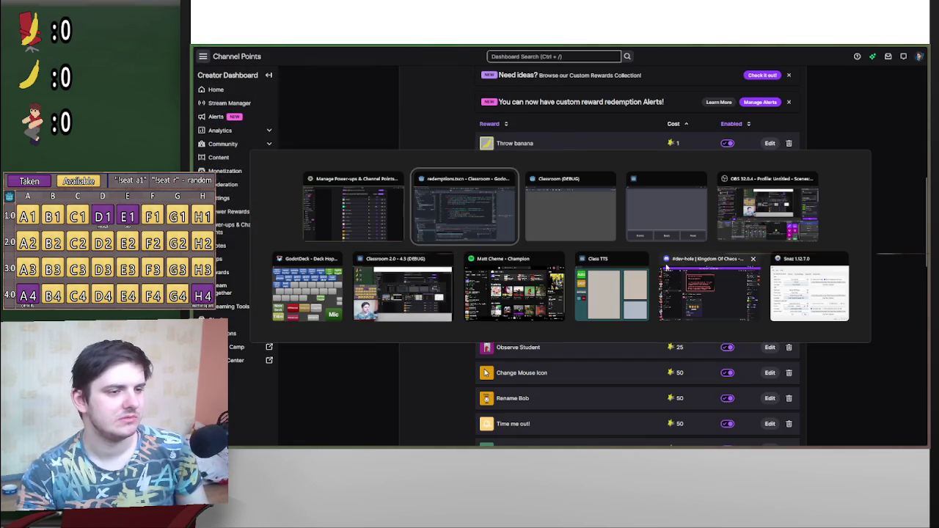
click(472, 217)
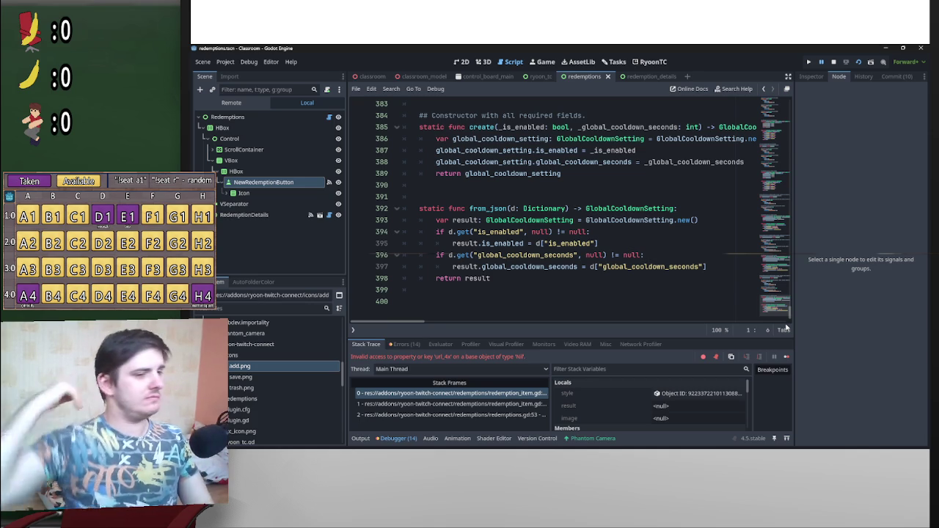
click(833, 62)
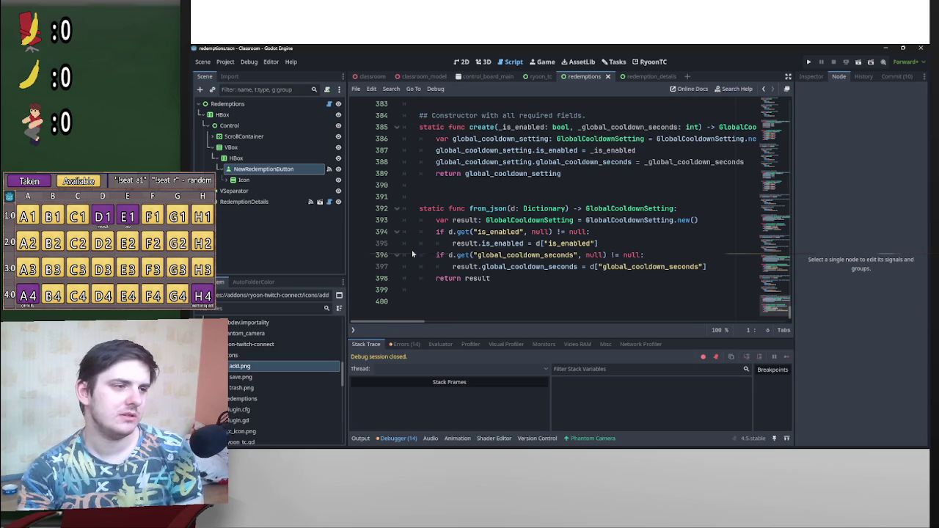
click(647, 77)
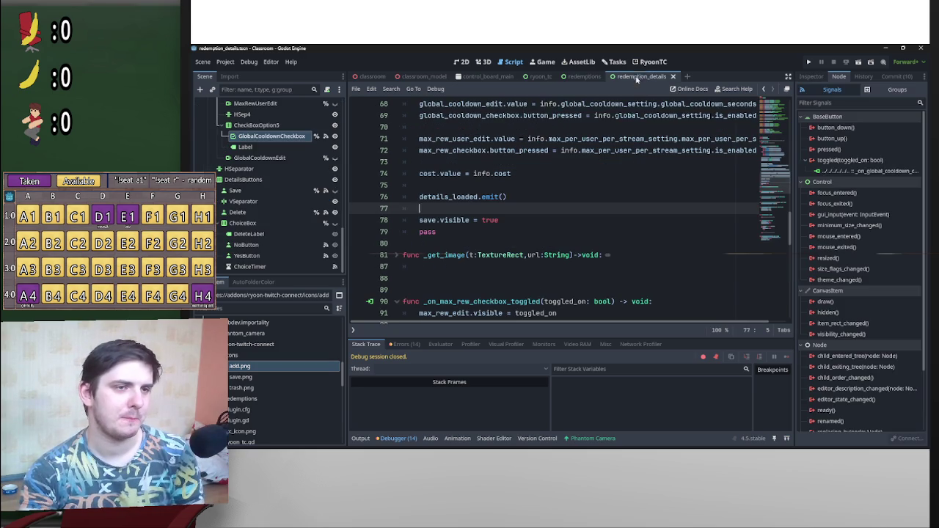
click(232, 64)
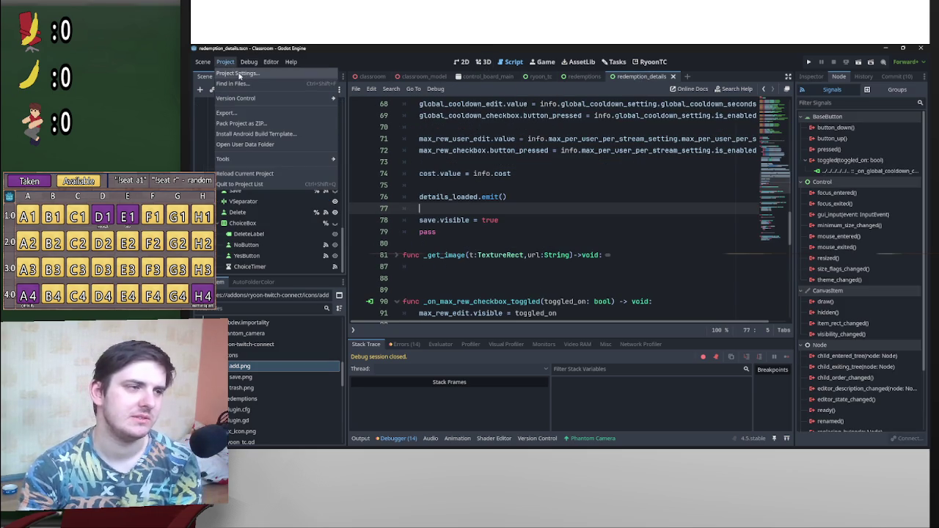
click(237, 72)
click(531, 407)
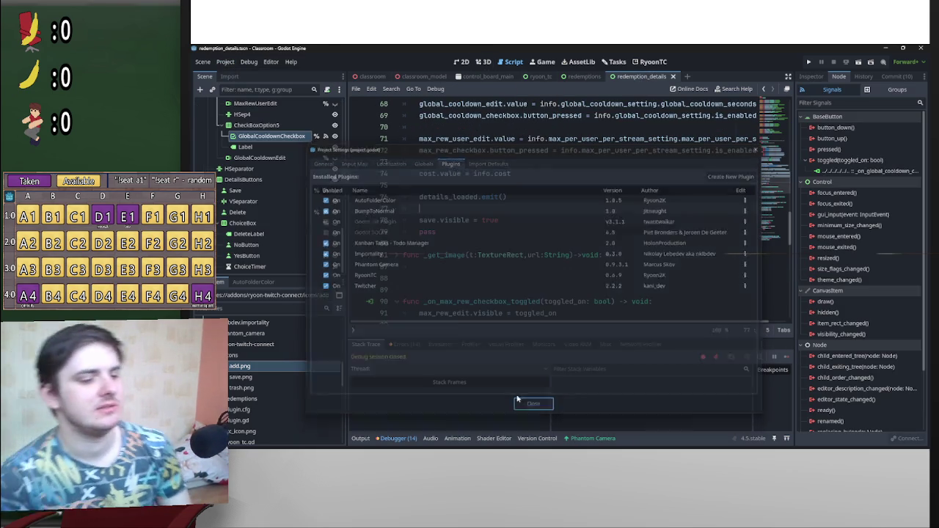
click(542, 62)
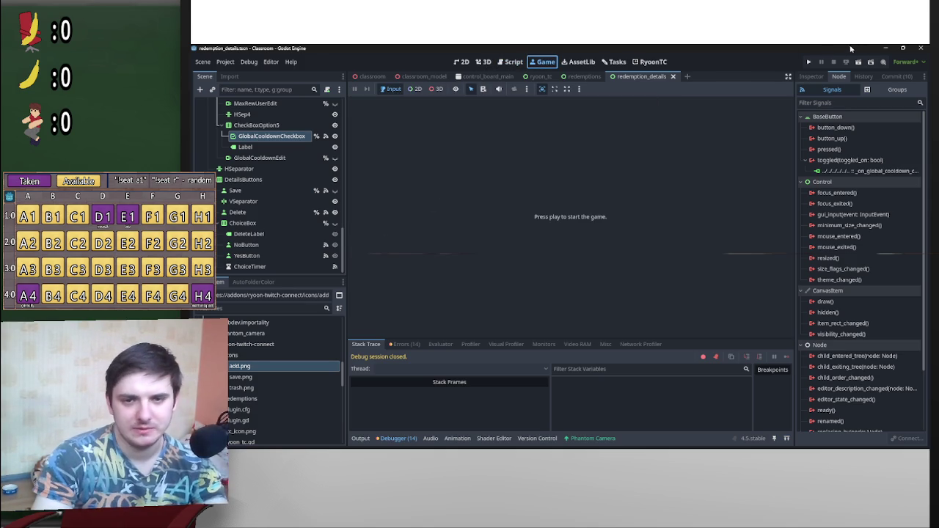
click(511, 64)
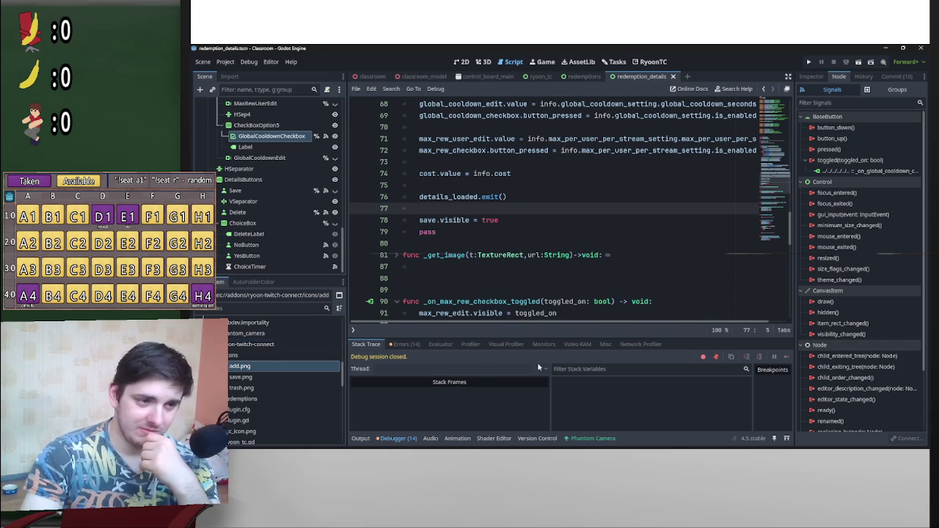
scroll(700, 295, up, 10)
scroll(705, 306, up, 6)
scroll(682, 303, down, 6)
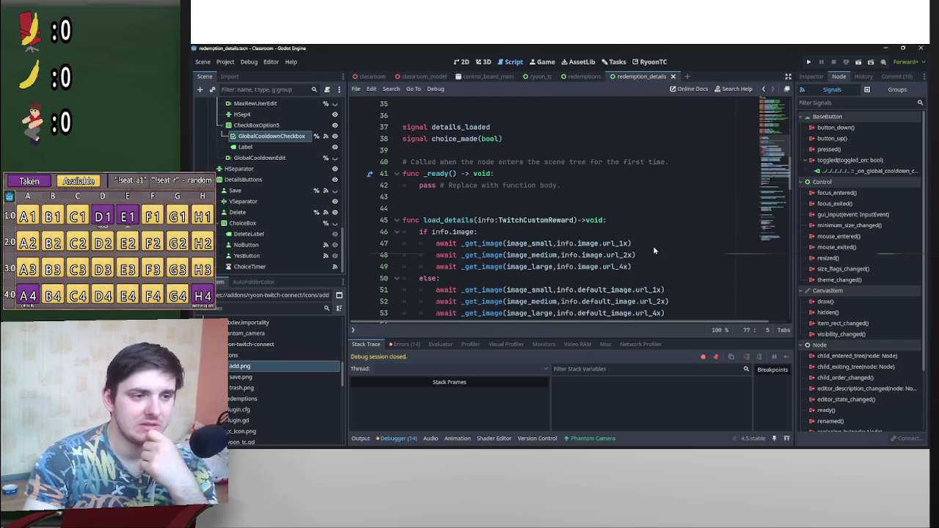
scroll(664, 254, down, 1)
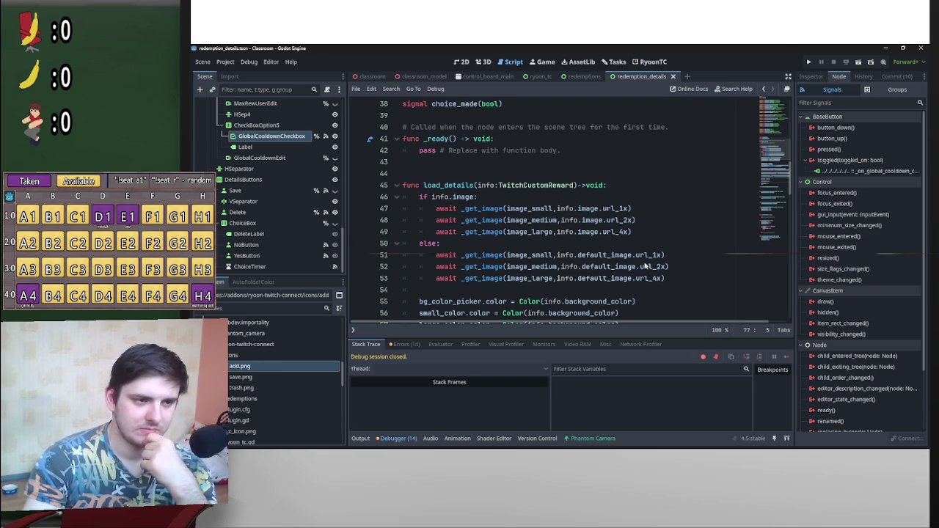
scroll(645, 266, down, 9)
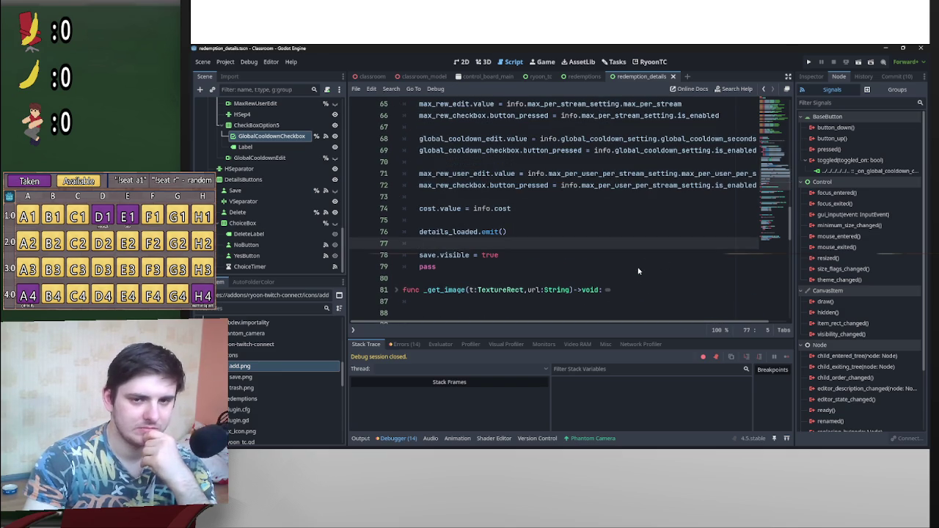
scroll(638, 272, down, 6)
scroll(638, 272, down, 9)
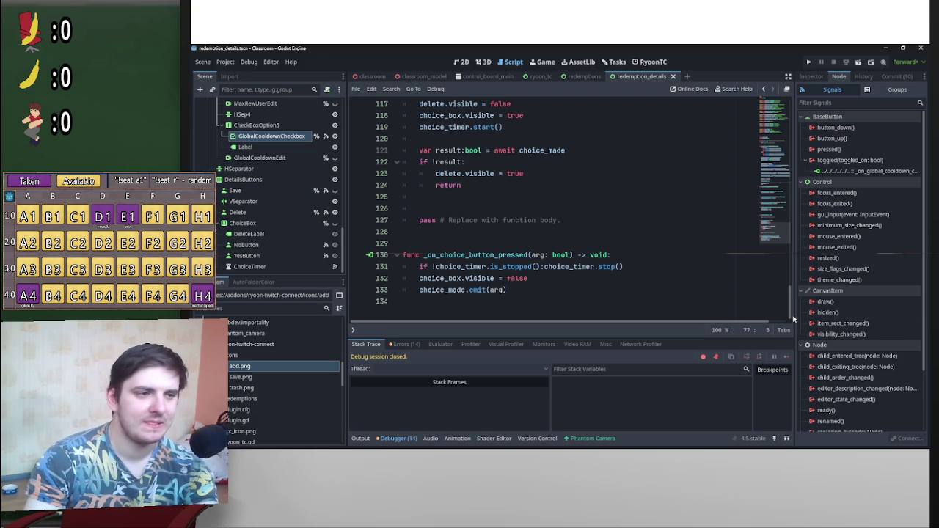
mouse_move(791, 316)
mouse_down()
mouse_move(770, 124)
mouse_move(790, 315)
mouse_move(801, 330)
mouse_move(801, 285)
mouse_move(643, 133)
mouse_up()
key(ctrl+shift+Tab)
Add blank lines after button_group and write line 23: if reward.title == "test".
scroll(667, 286, up, 10)
scroll(664, 279, down, 4)
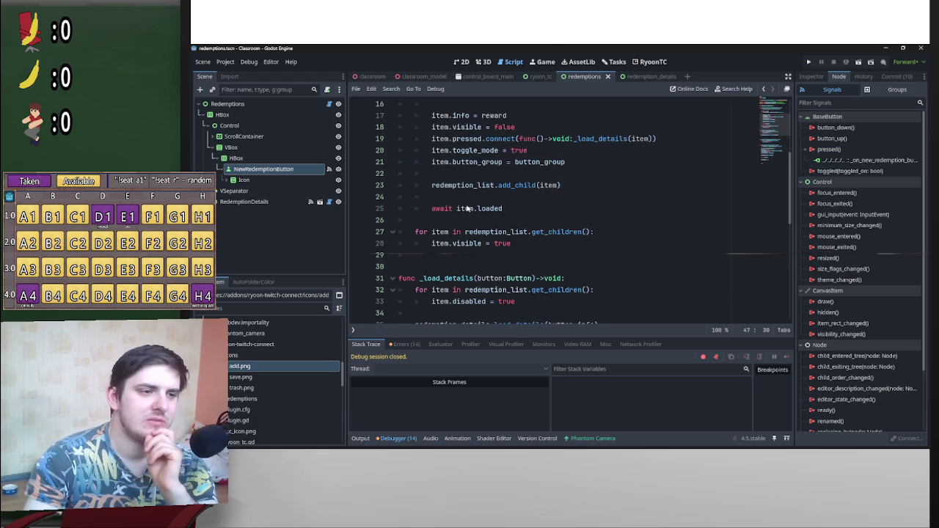
scroll(455, 169, up, 2)
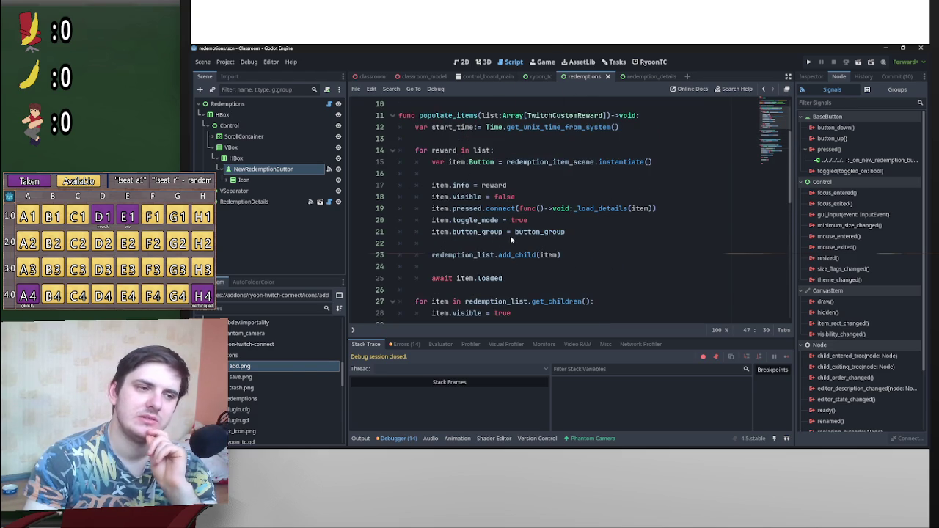
click(490, 248)
key(Return)
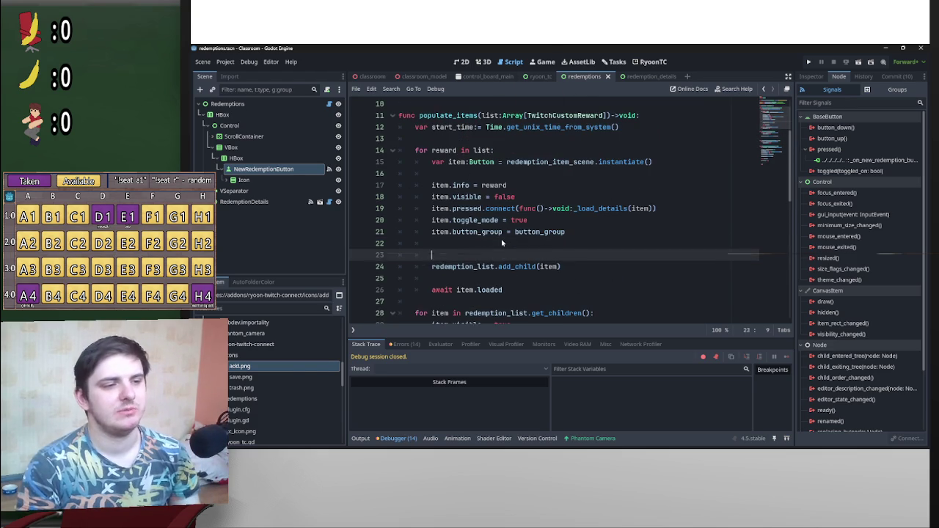
key(Return)
text(item.i)
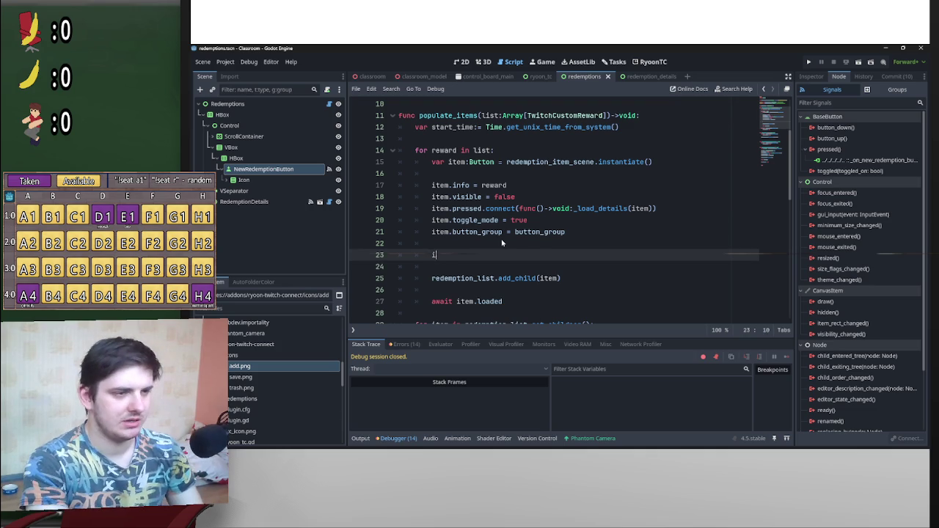
key(BackSpace)
key(BackSpace)
key(BackSpace)
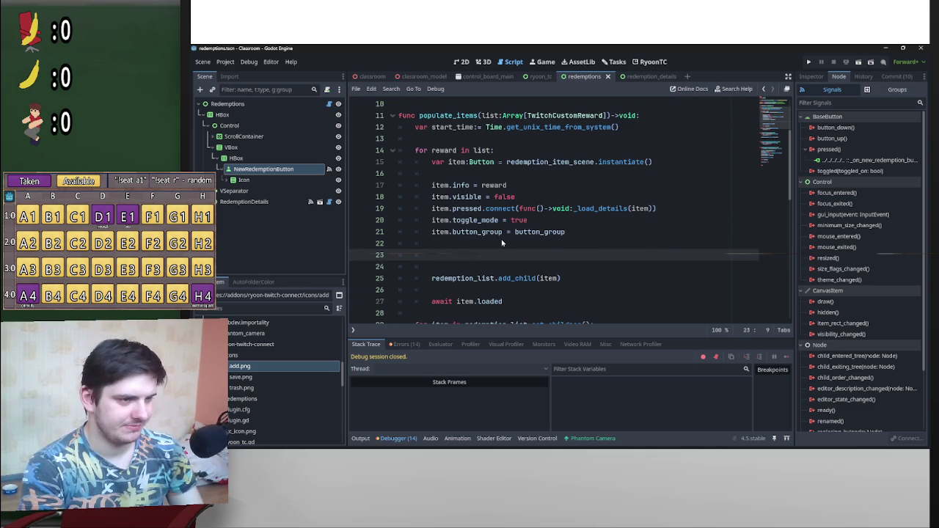
text(reward)
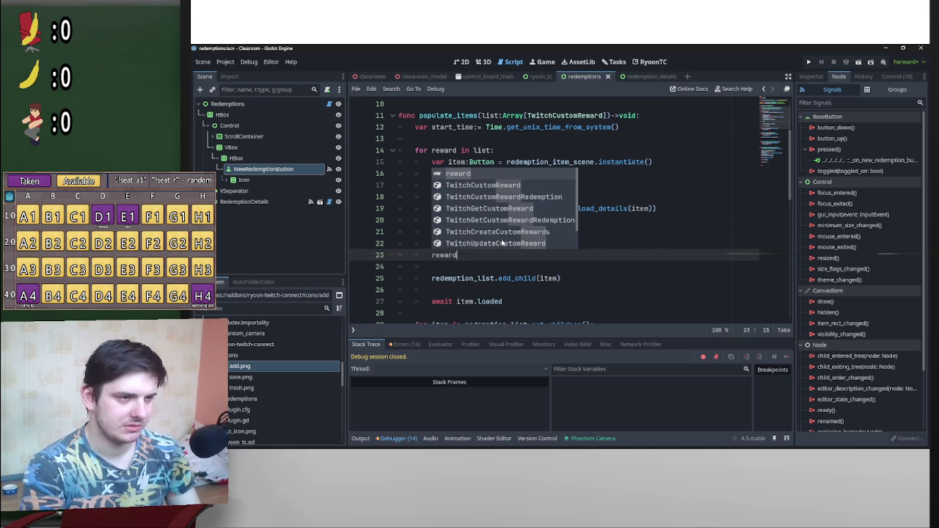
text(.na)
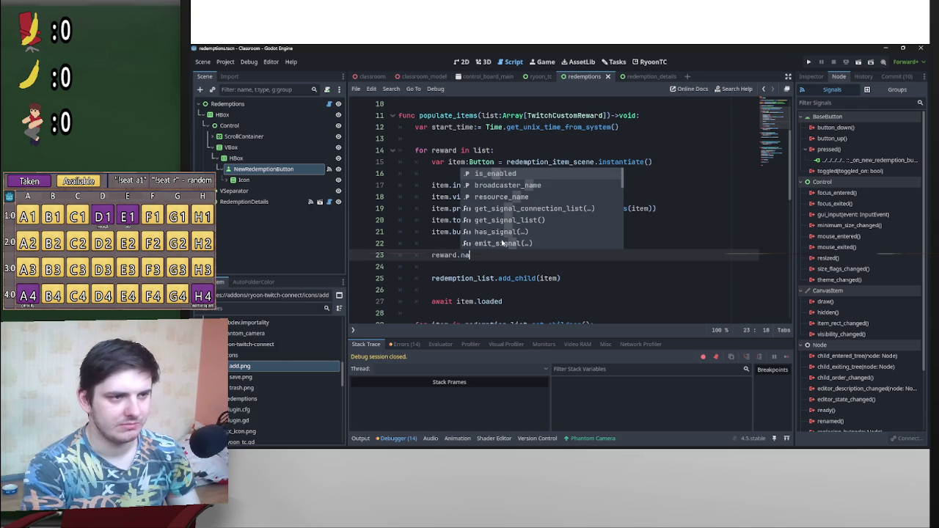
key(BackSpace)
key(BackSpace)
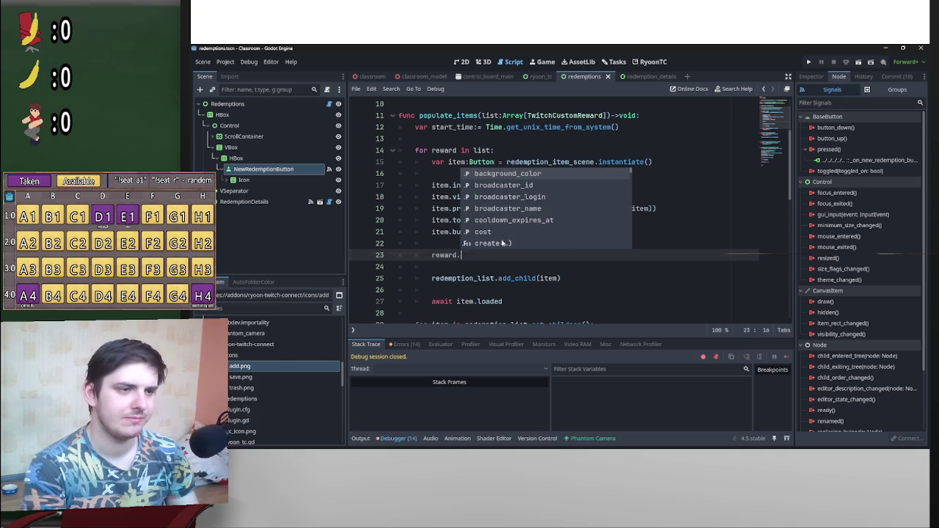
text(title)
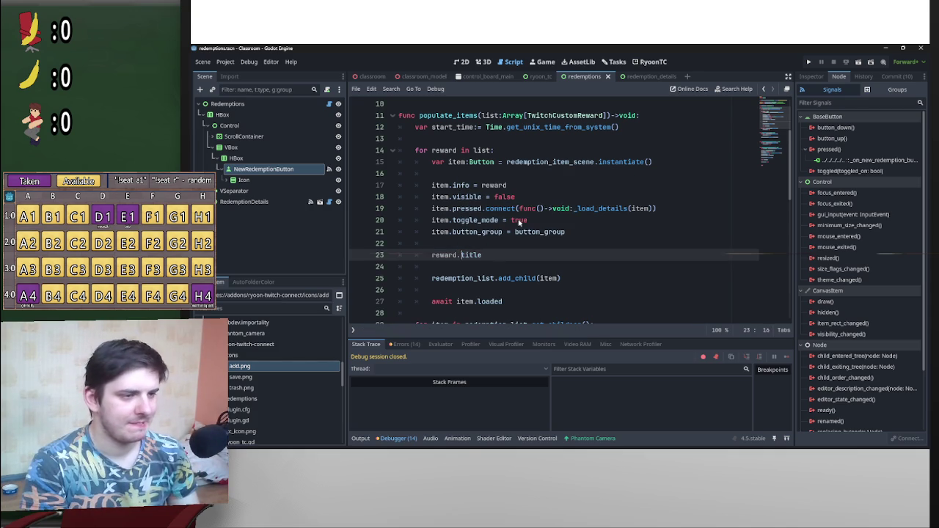
key(Home)
text(if)
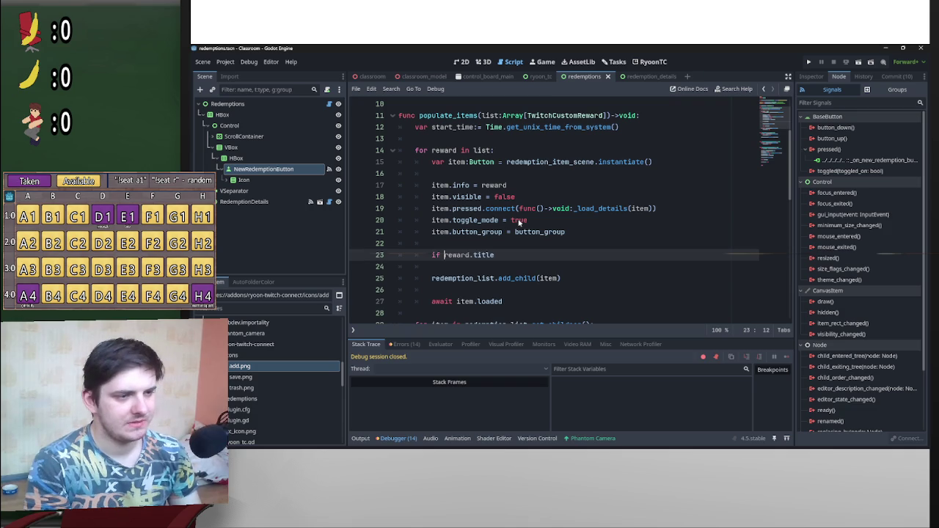
key(End)
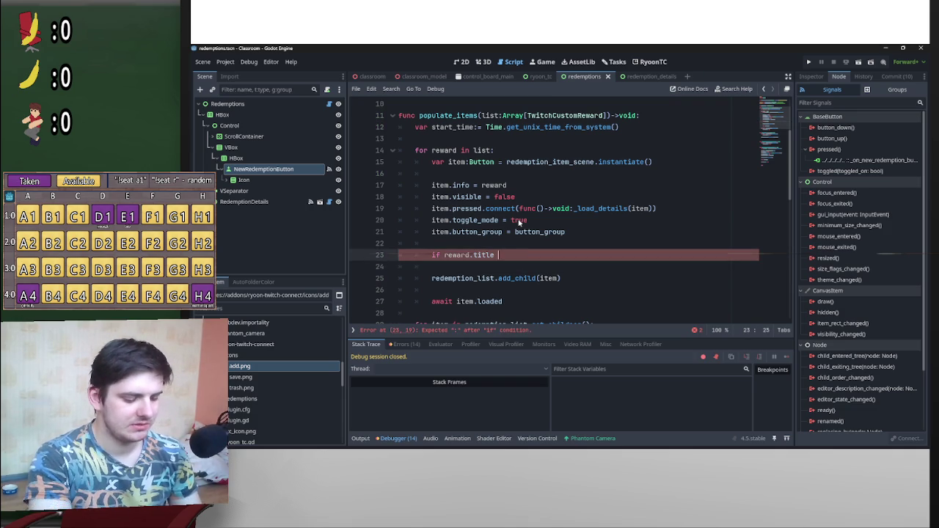
text("test)
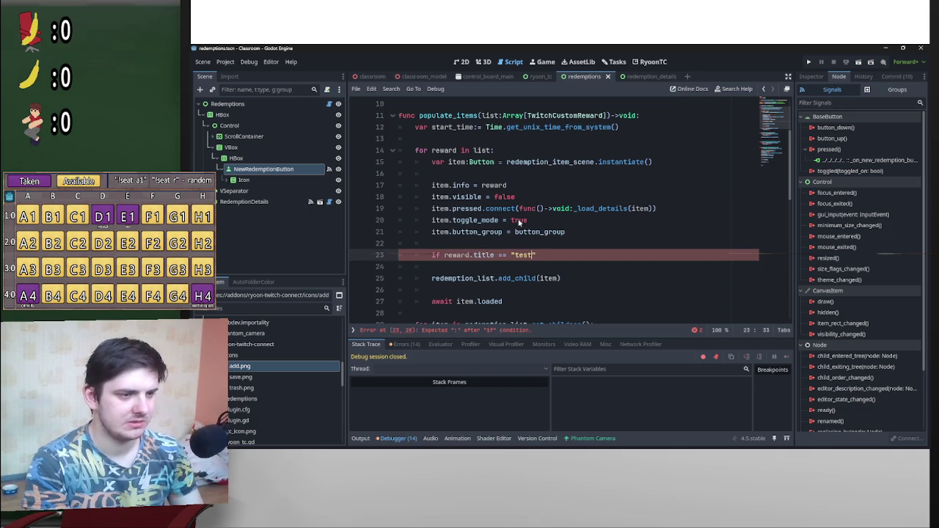
Glance over the Twitch rewards list in the browser, then return to the script.
key(alt+Tab)
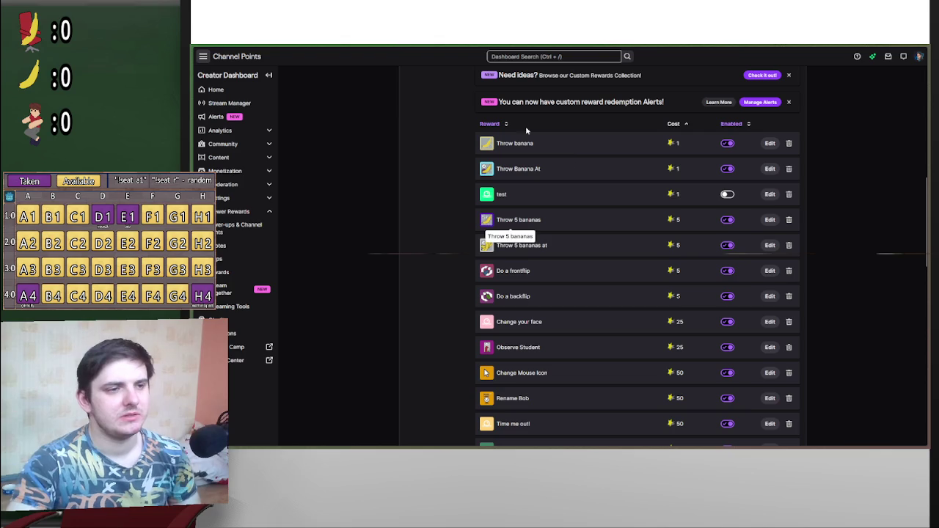
scroll(620, 222, down, 5)
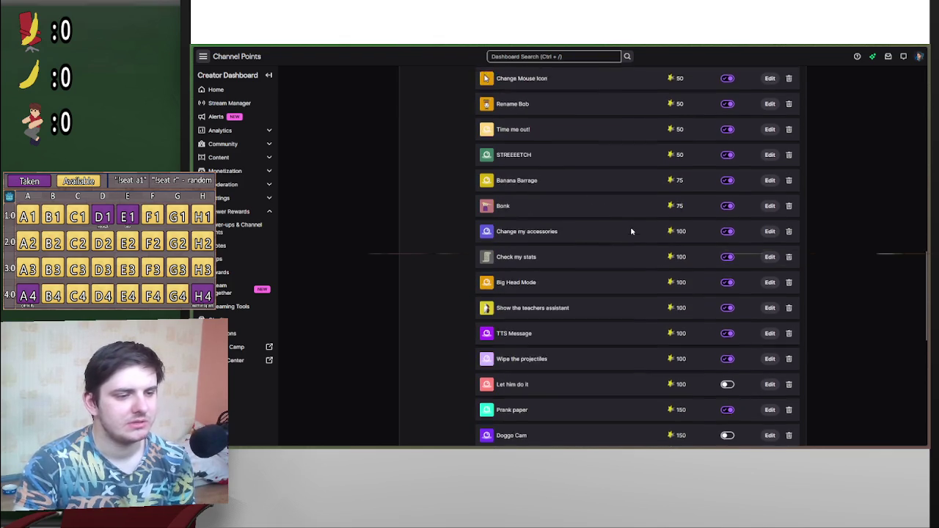
scroll(629, 230, down, 8)
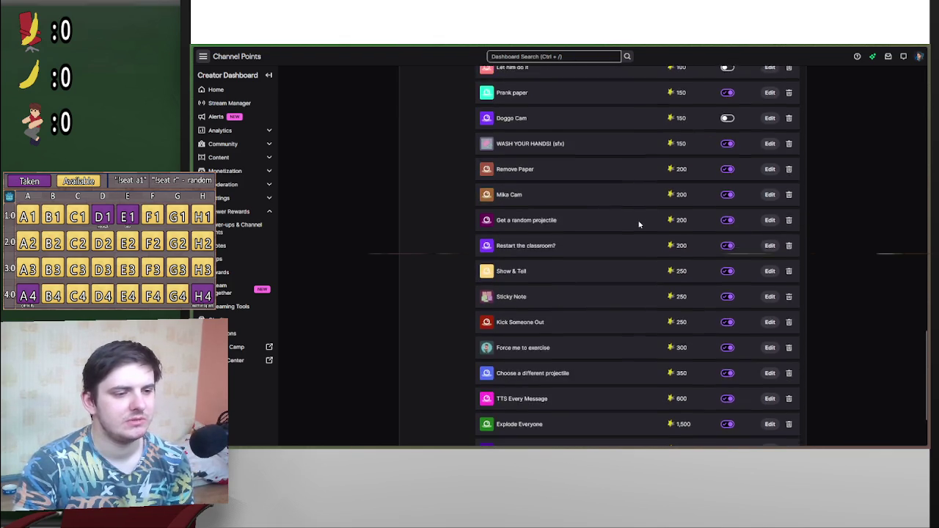
scroll(638, 224, up, 2)
key(alt+Tab)
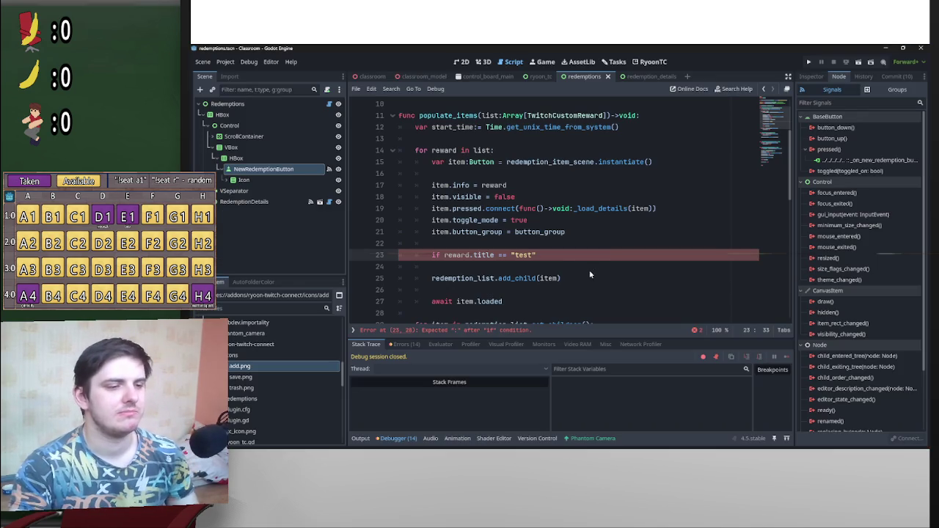
Finish the if line with a colon and start an indented block beneath it.
text(:)
key(Return)
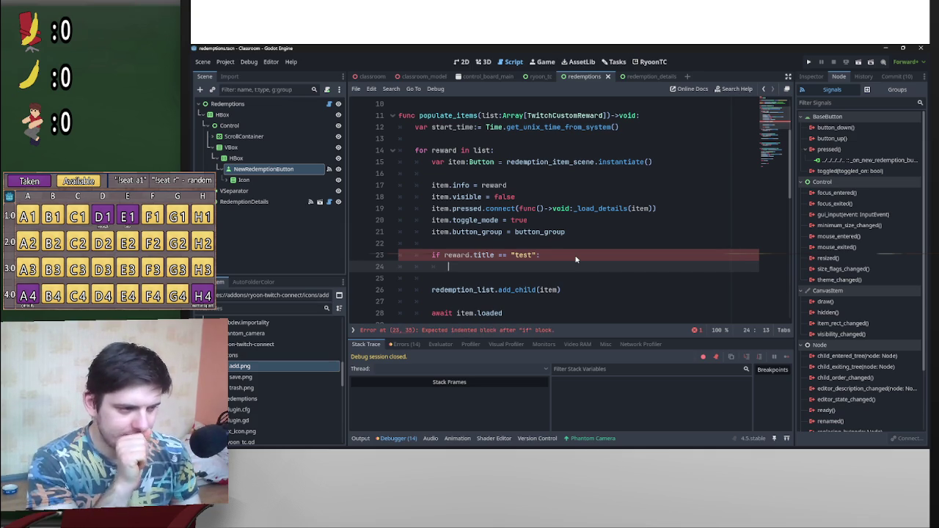
double_click(240, 353)
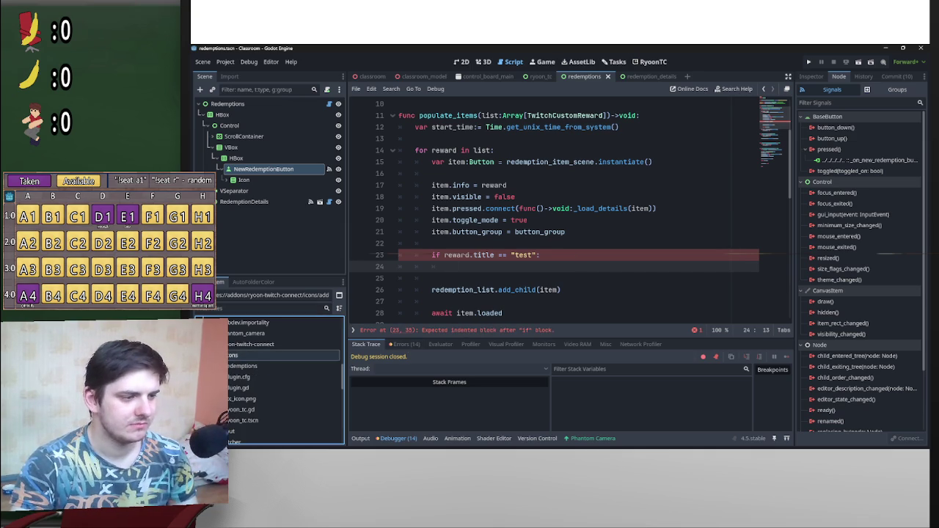
click(496, 273)
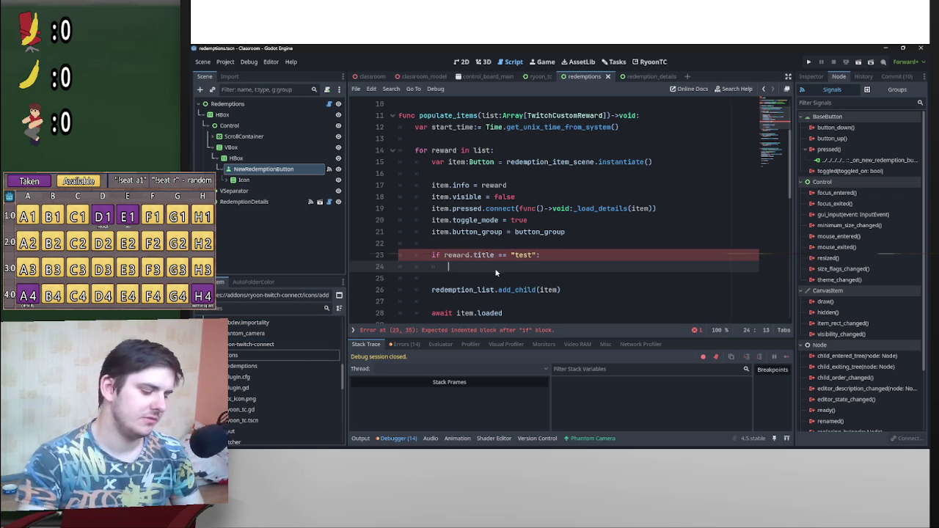
Write ResourceSaver.save(reward, ...) targeting default_reward.tres in the ryoon-twitch-connect folder.
text(Resou)
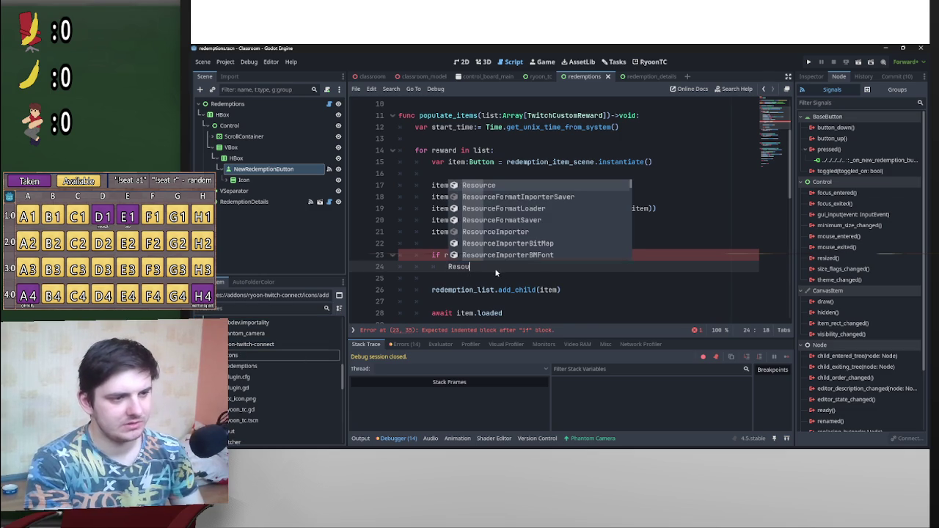
key(Return)
text(S)
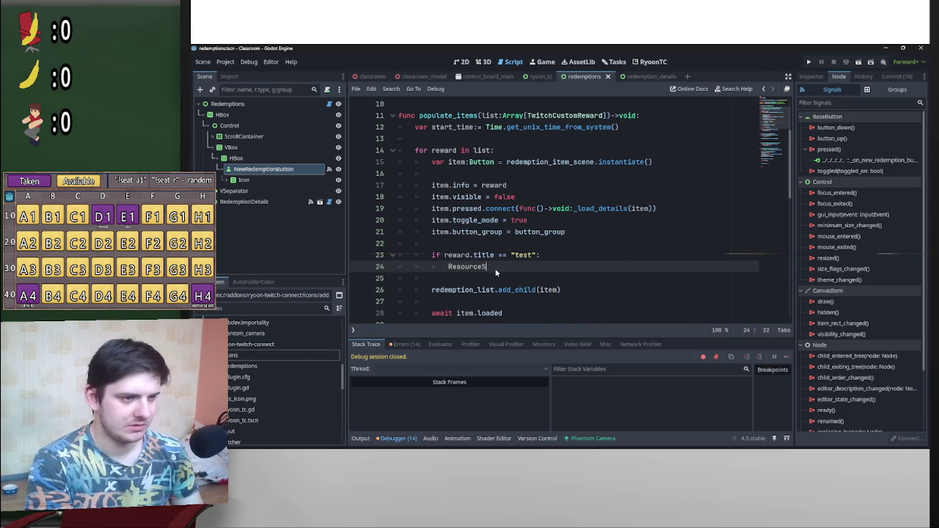
key(Return)
text(.save)
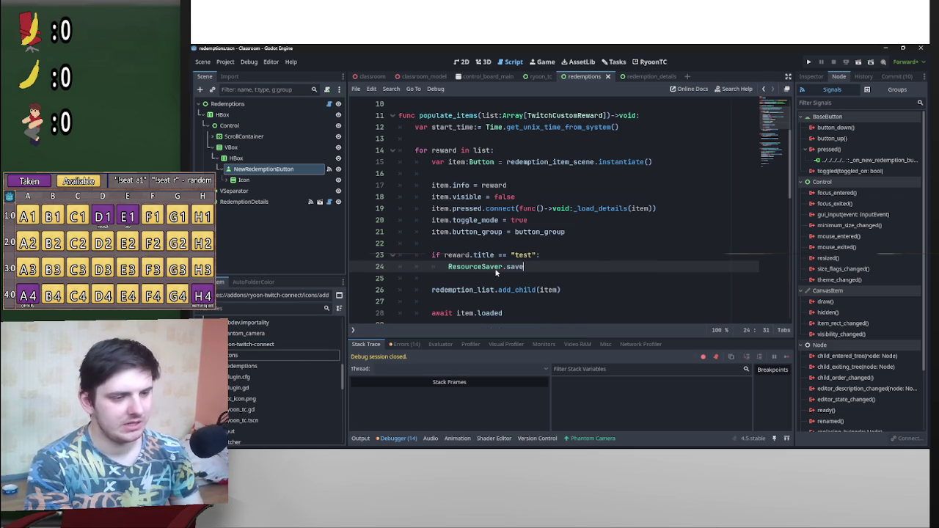
key(Return)
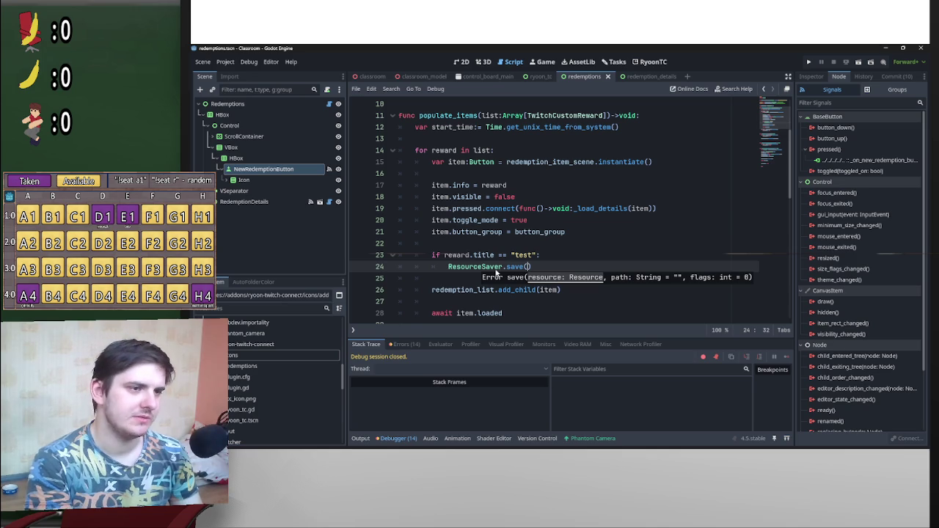
text(reward,)
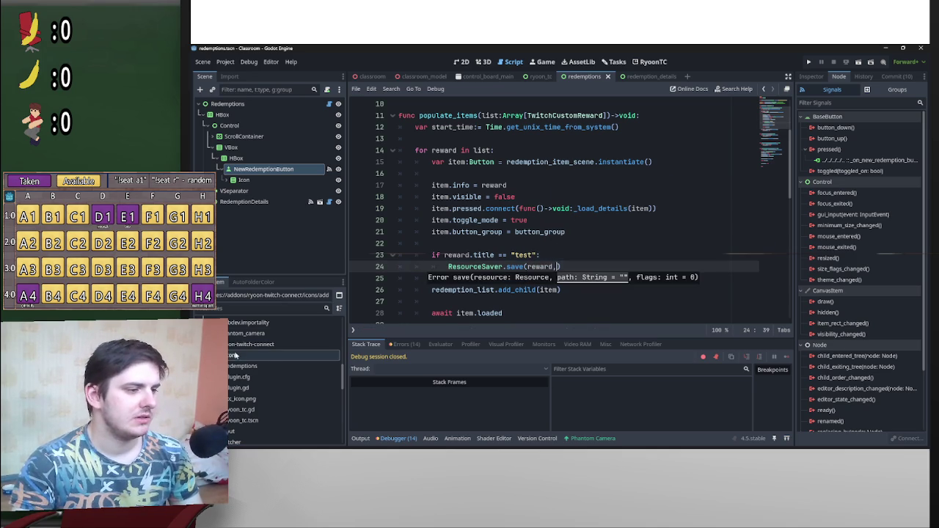
mouse_move(239, 350)
mouse_down()
mouse_move(517, 330)
mouse_move(235, 350)
mouse_move(381, 334)
mouse_move(583, 268)
mouse_move(557, 257)
mouse_up()
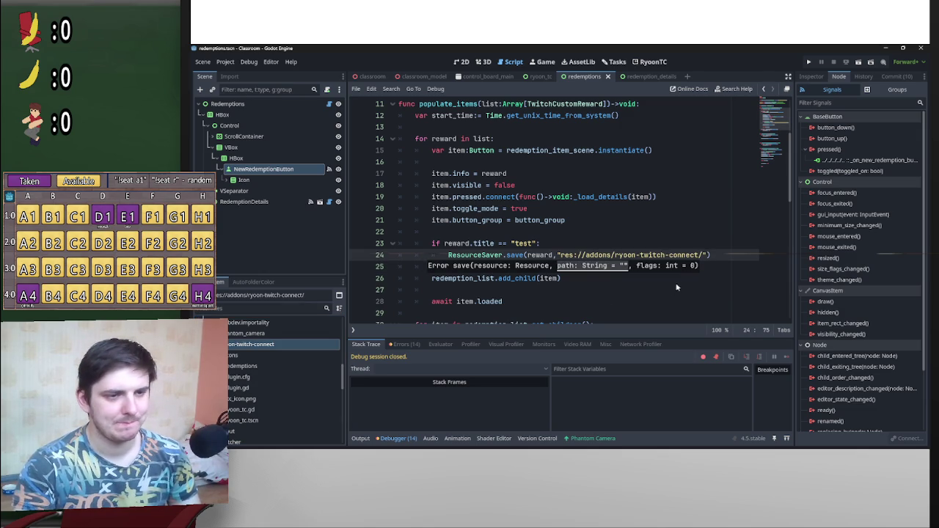
click(704, 256)
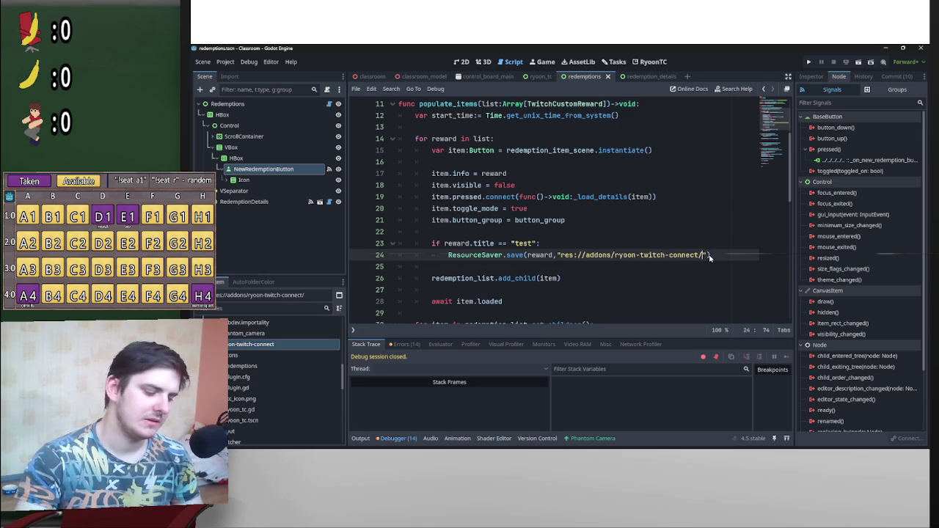
text(default_re)
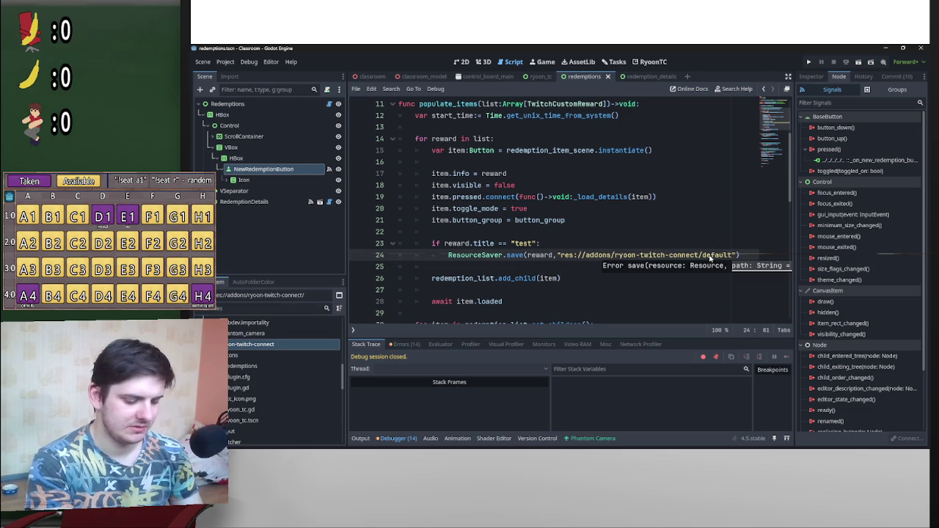
text(ward.)
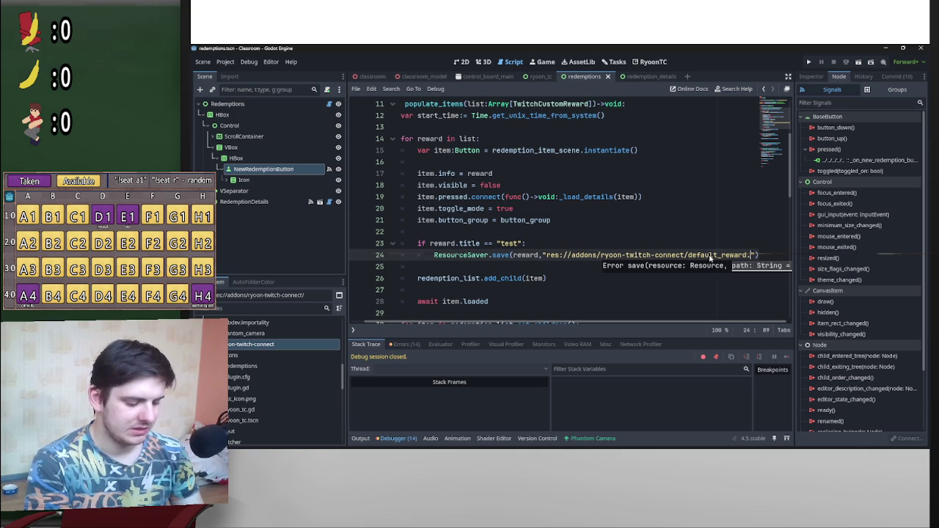
text(tres)
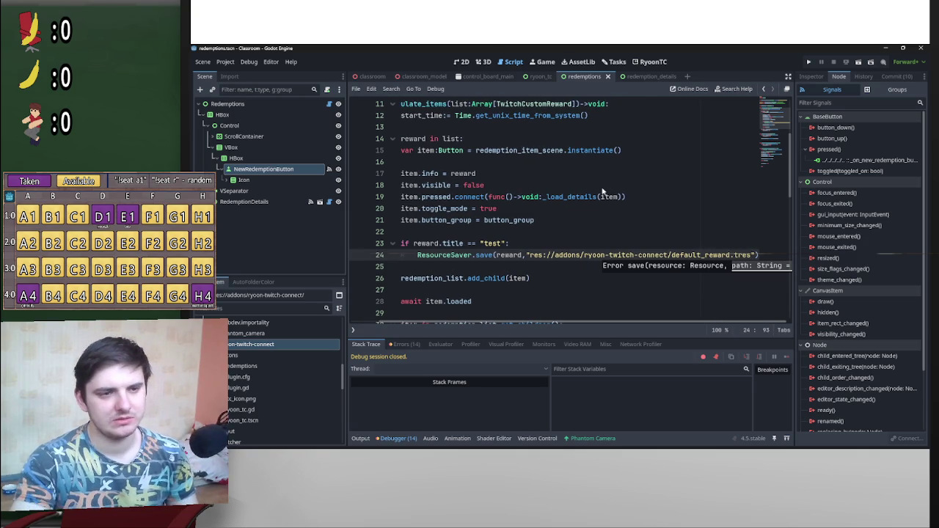
Switch to the ryoon_tc scene and run the project.
click(601, 190)
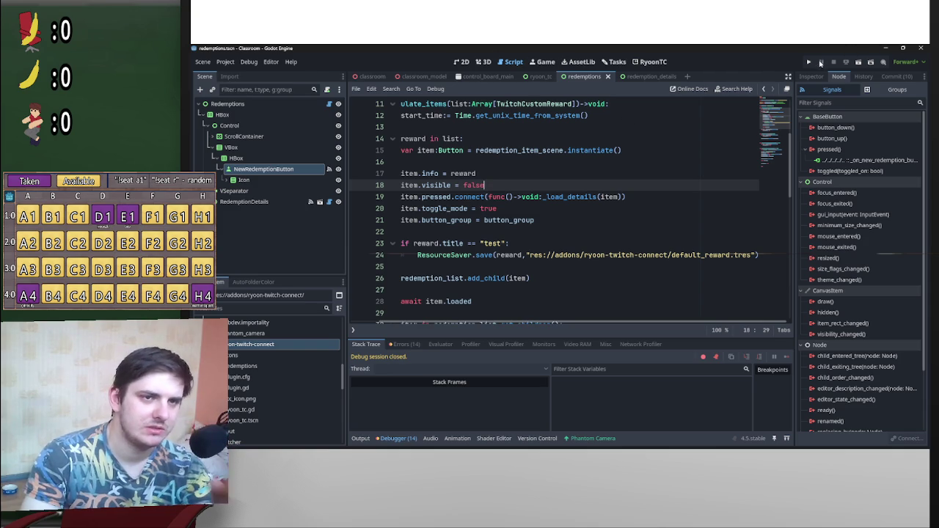
click(227, 64)
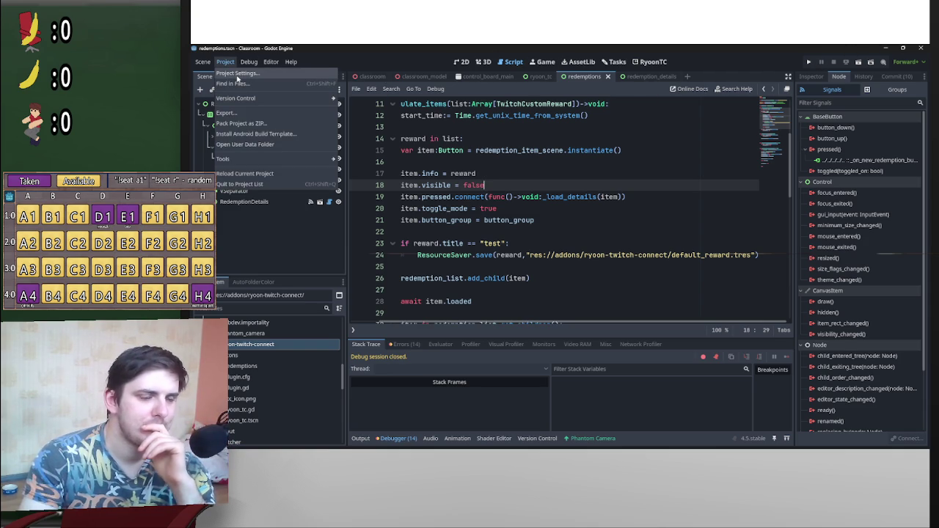
shift+click(663, 101)
click(658, 150)
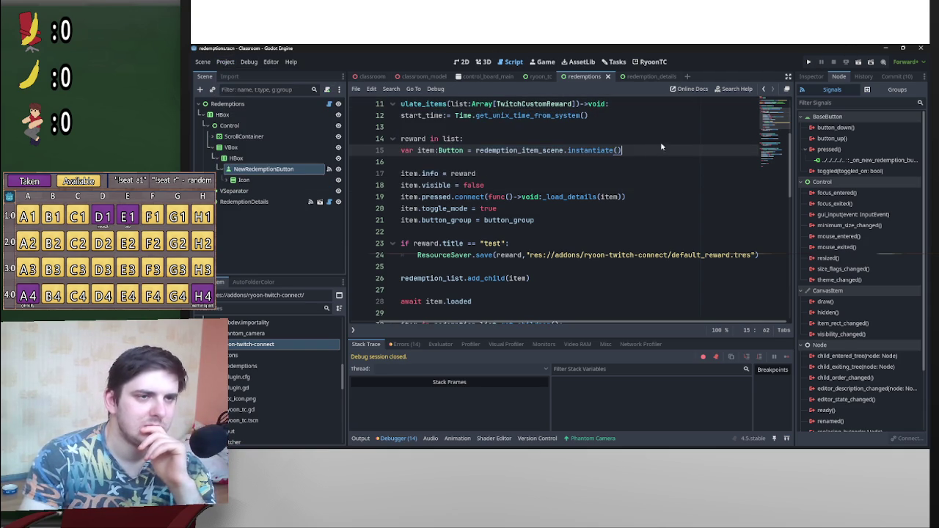
key(ctrl+Tab)
click(856, 64)
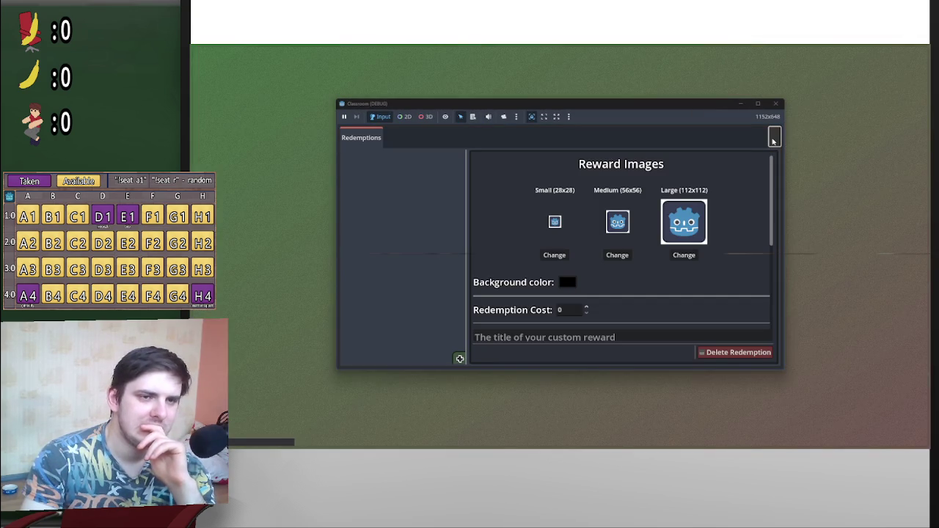
Authorize the app on Twitch, check the running game, then stop it.
click(773, 140)
scroll(619, 413, down, 10)
click(608, 413)
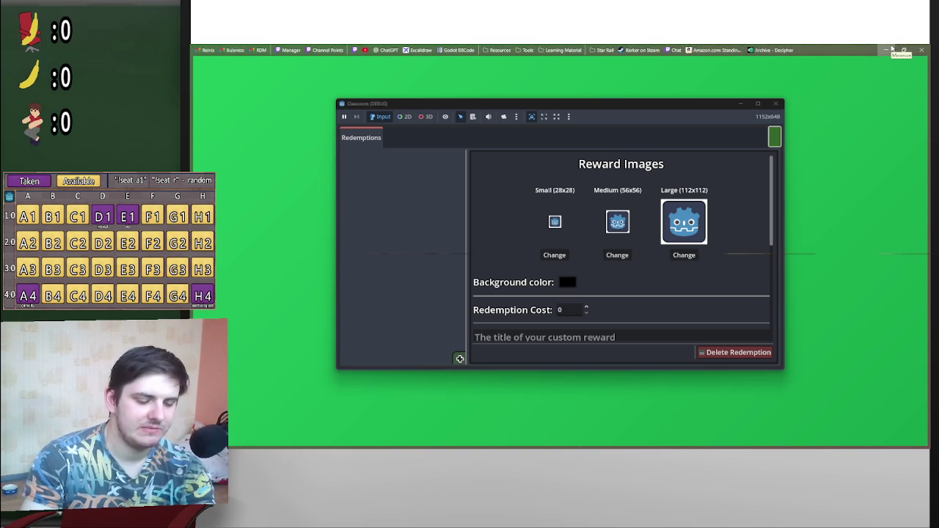
click(889, 50)
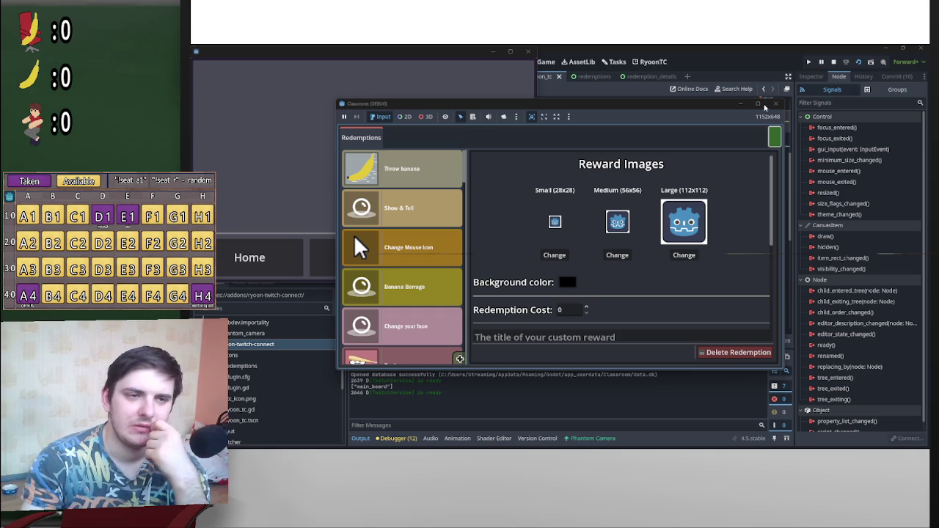
click(834, 61)
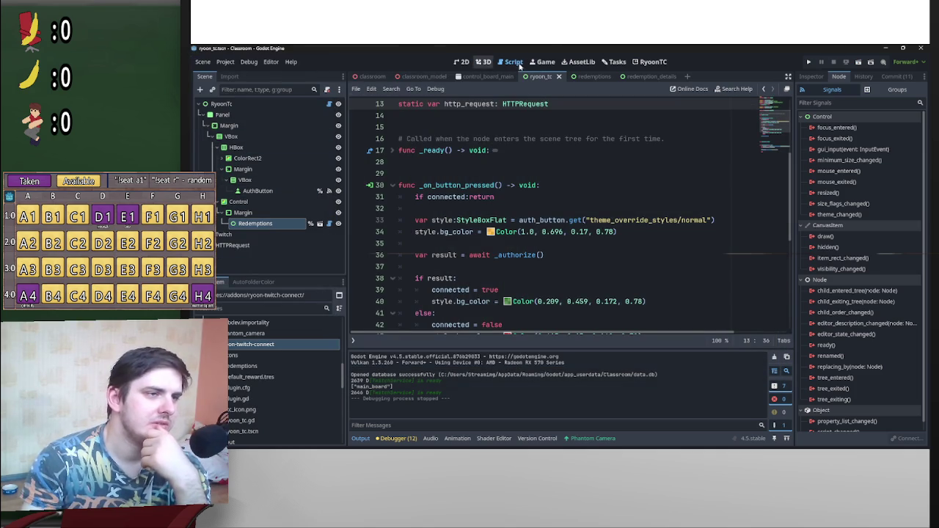
In the redemptions scene's 2D view, set the HBox container's mouse filter to Ignore.
click(584, 77)
click(482, 62)
click(462, 62)
scroll(555, 234, down, 3)
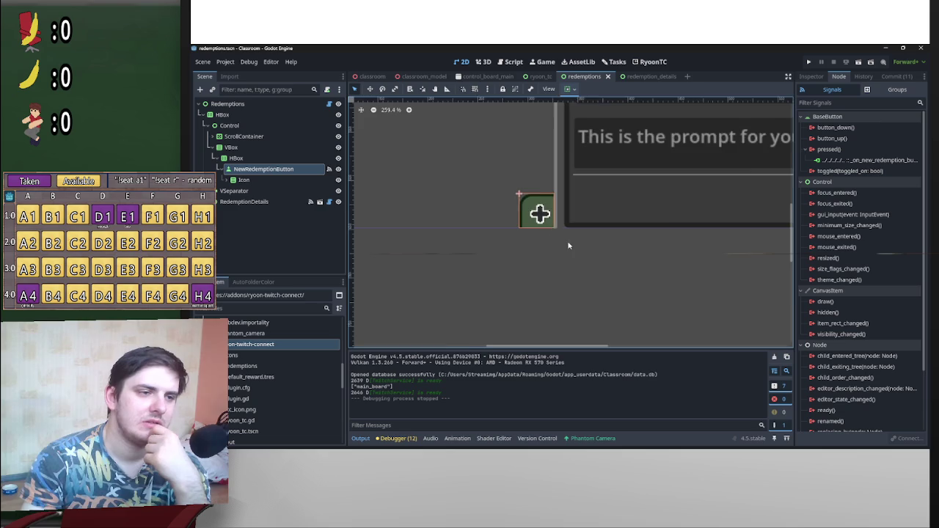
scroll(639, 268, down, 3)
click(278, 148)
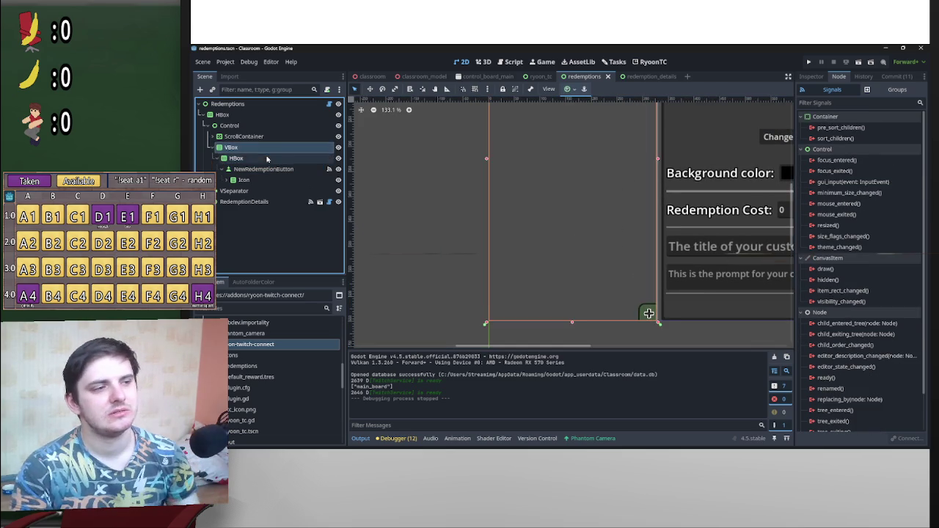
click(265, 159)
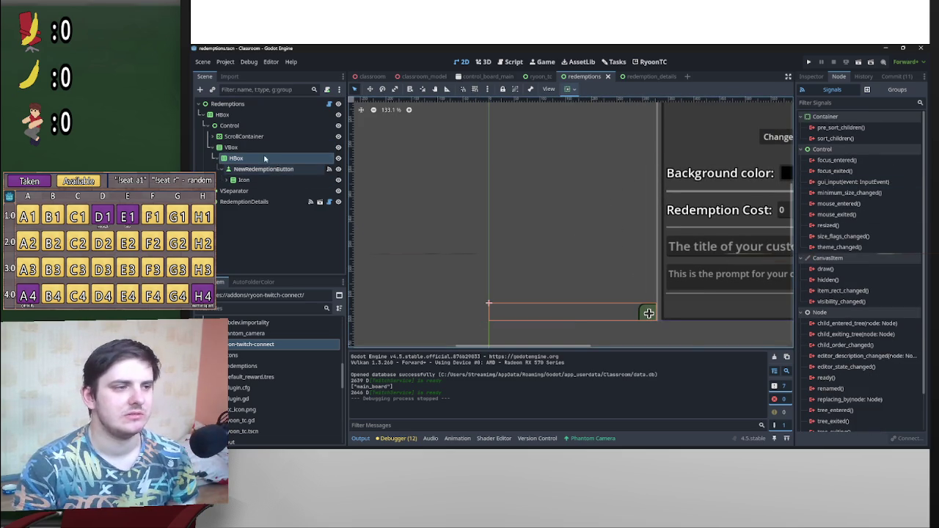
click(811, 76)
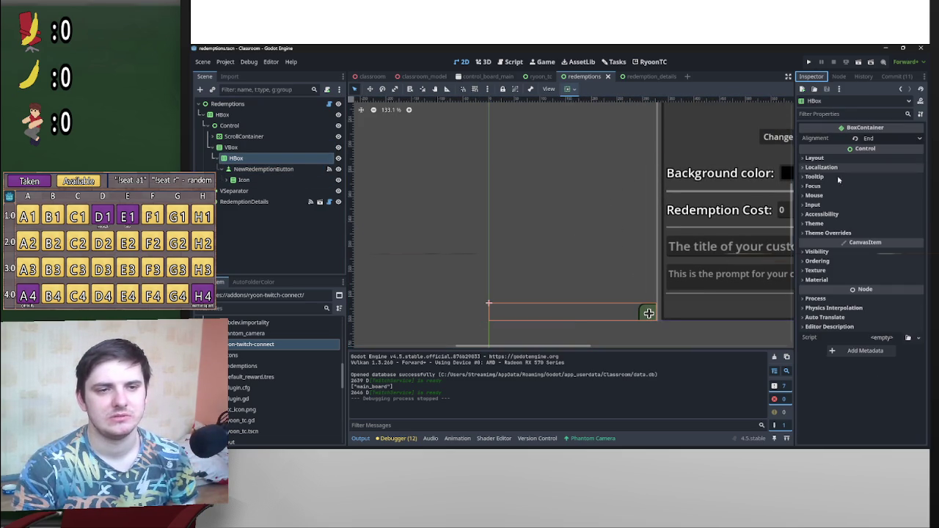
click(815, 195)
click(892, 206)
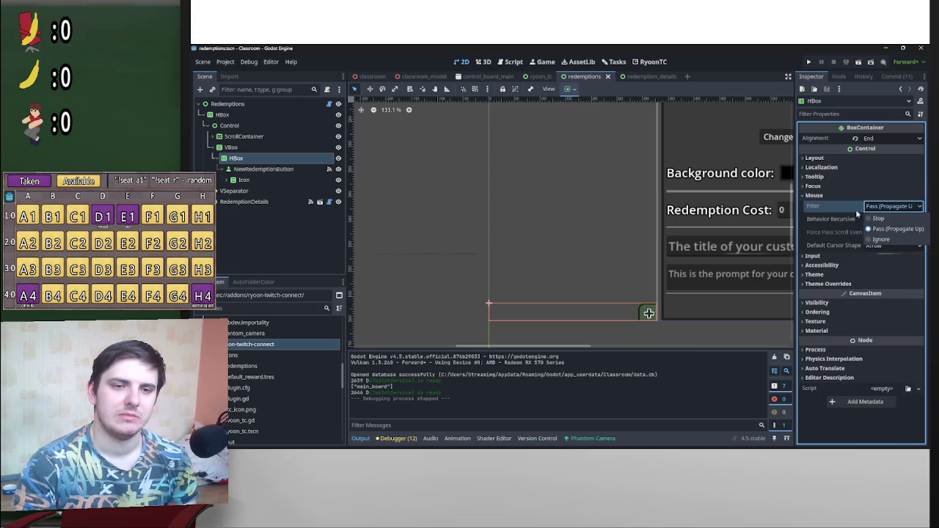
click(885, 240)
Set the VBox container's mouse filter to Ignore as well.
click(246, 147)
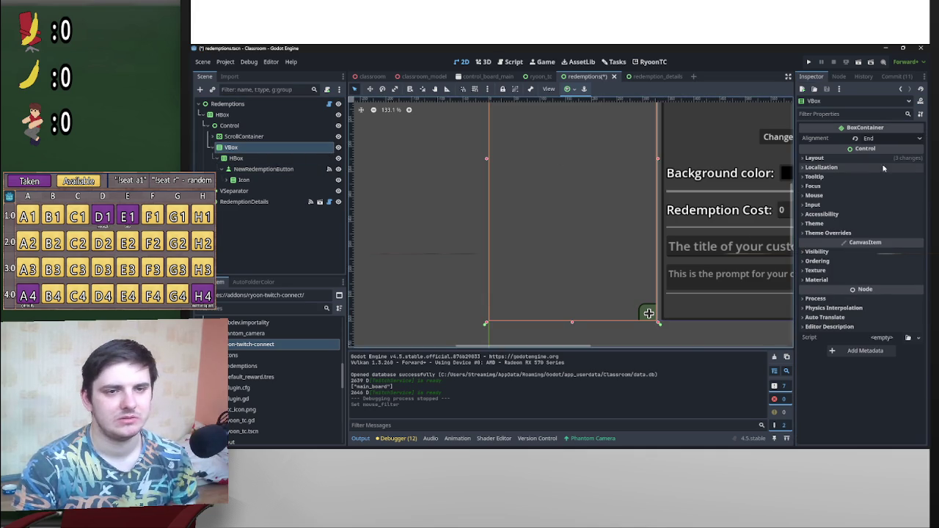
click(856, 195)
click(892, 207)
click(885, 240)
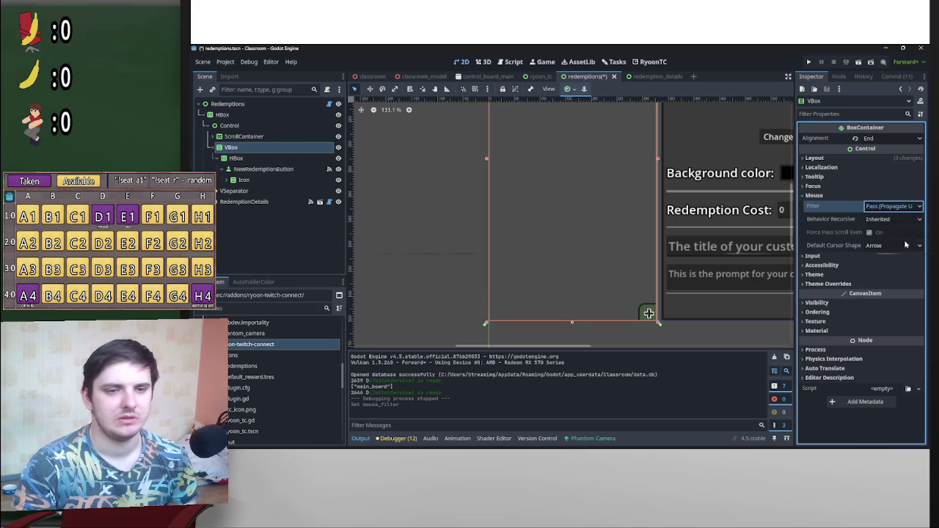
click(254, 137)
scroll(587, 170, down, 10)
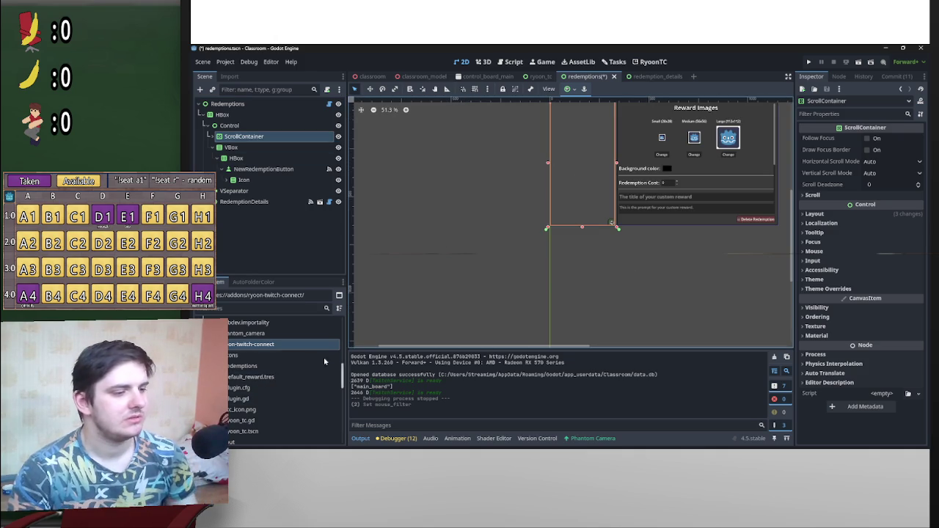
Select default_reward.tres and review its title 'test' and cost 1 in the Inspector.
click(271, 377)
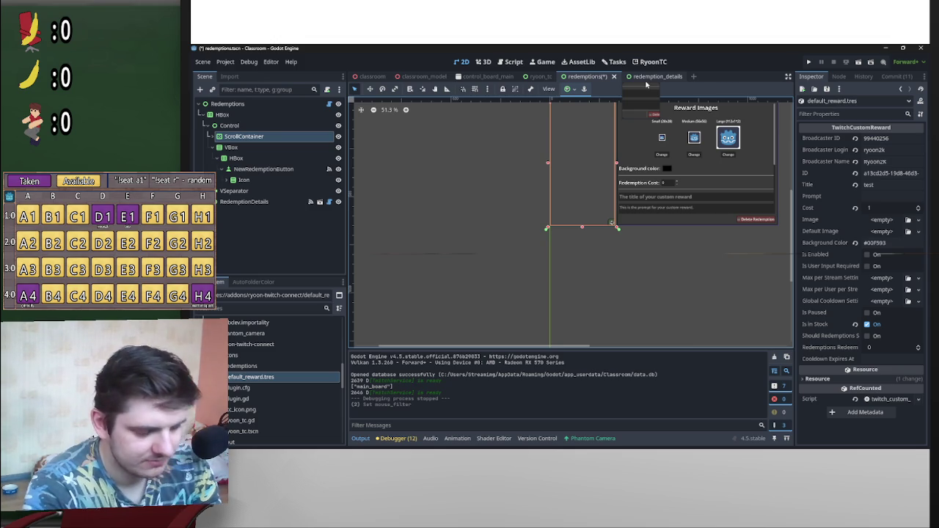
click(286, 62)
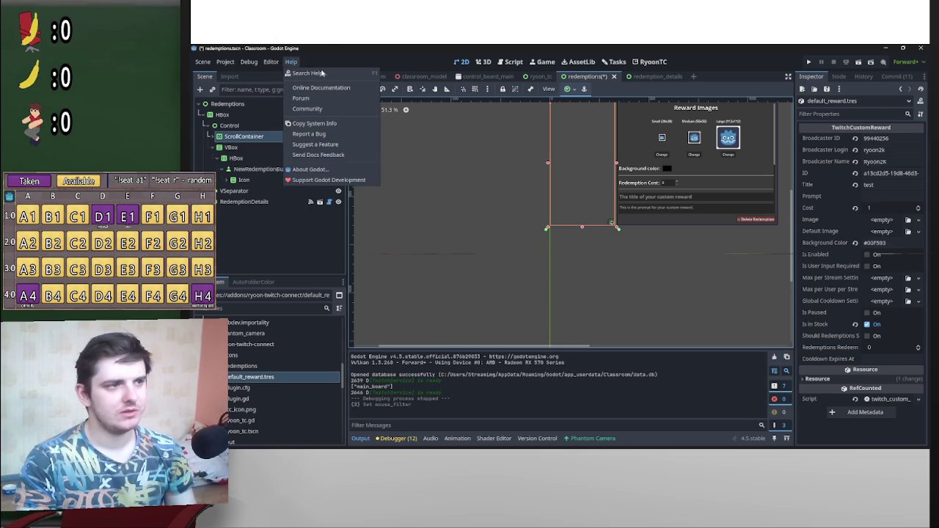
Search the help for 'custom re' and open the create_custom_rewards method documentation.
click(320, 72)
text(custom reward)
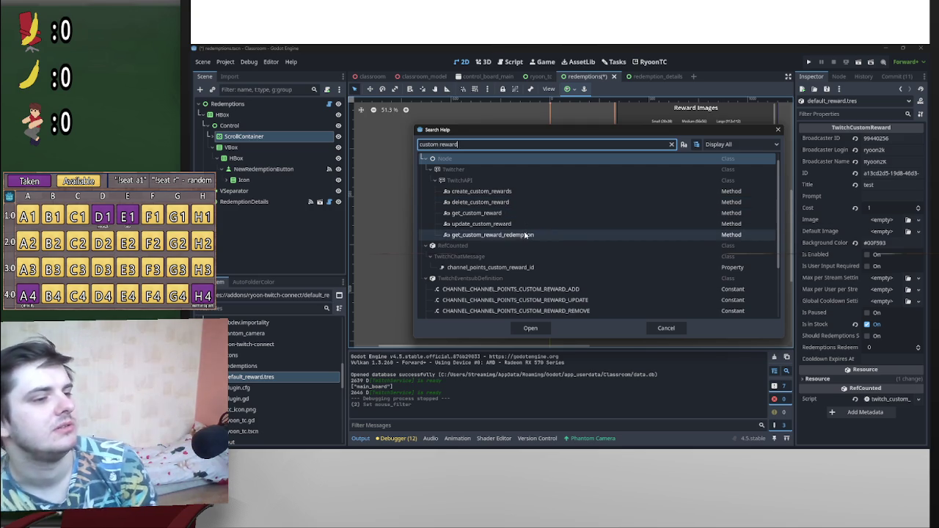
mouse_move(606, 213)
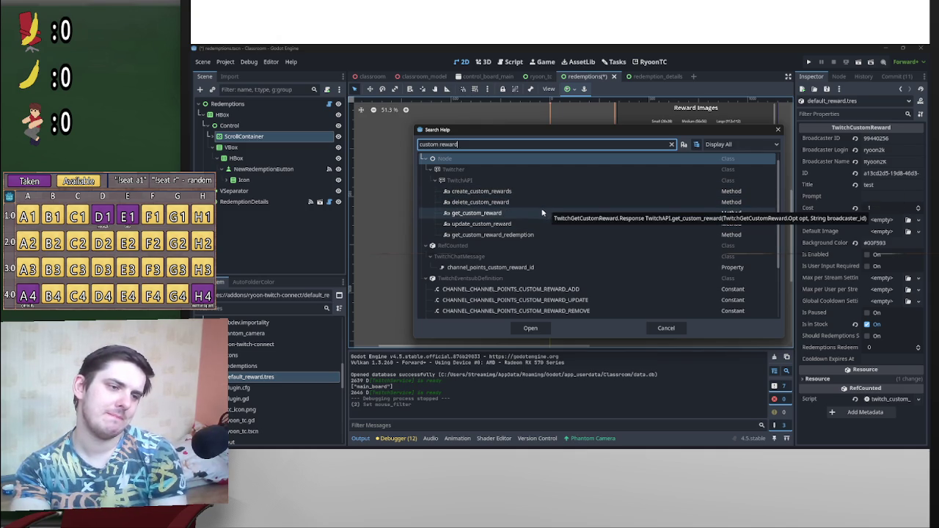
scroll(536, 206, down, 1)
scroll(536, 203, down, 3)
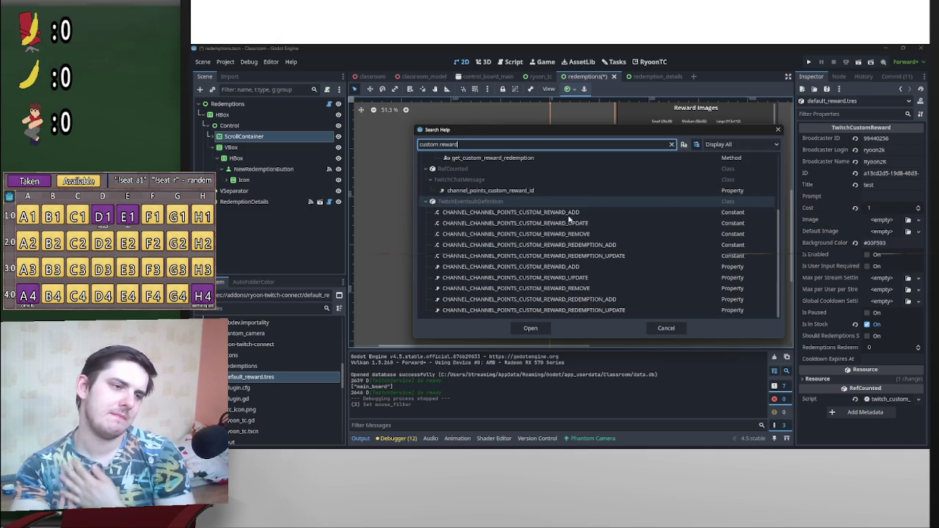
scroll(594, 223, up, 1)
scroll(557, 213, up, 3)
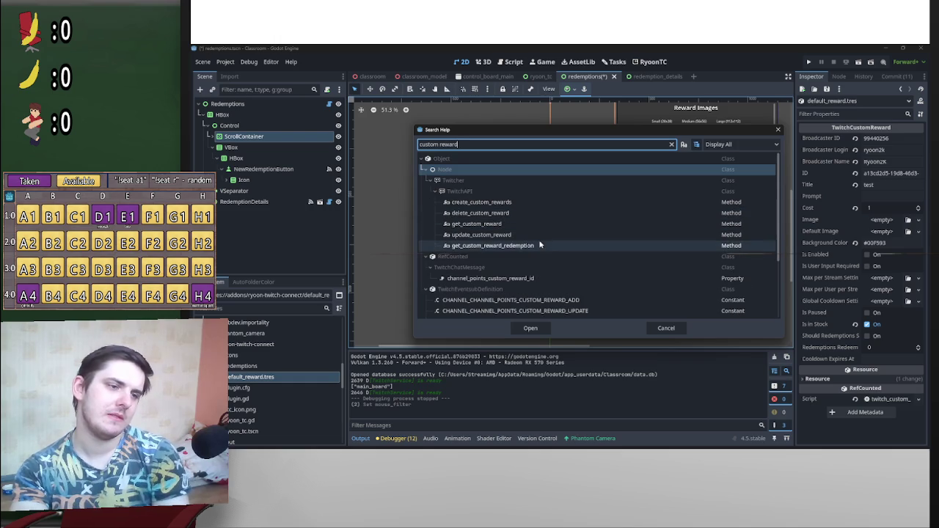
double_click(508, 206)
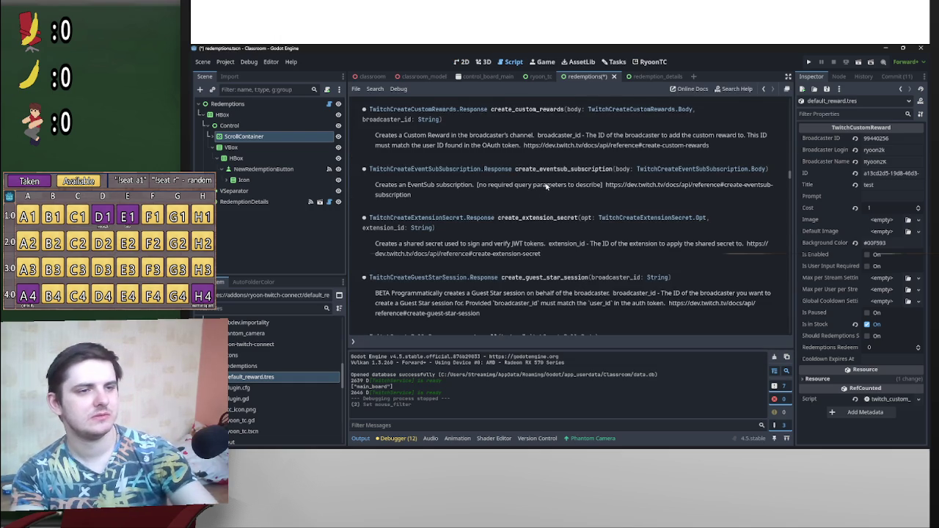
click(638, 110)
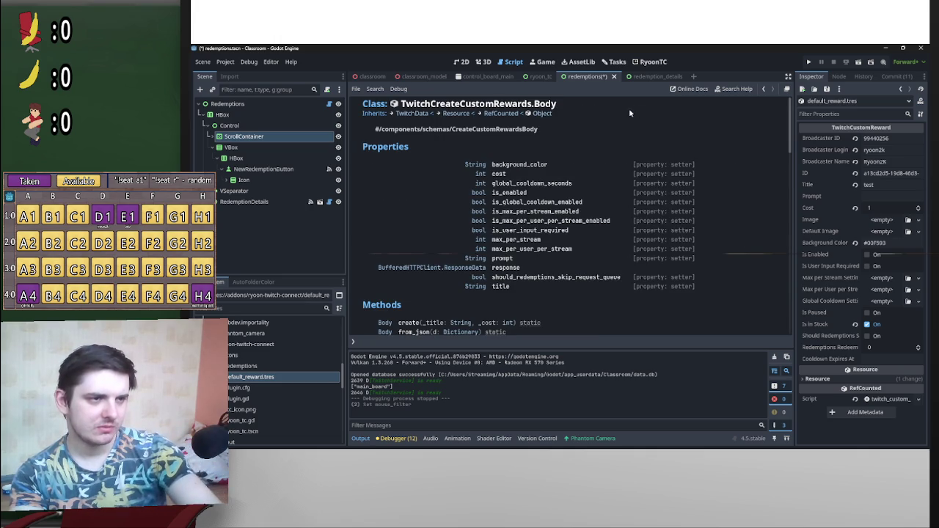
scroll(590, 140, down, 8)
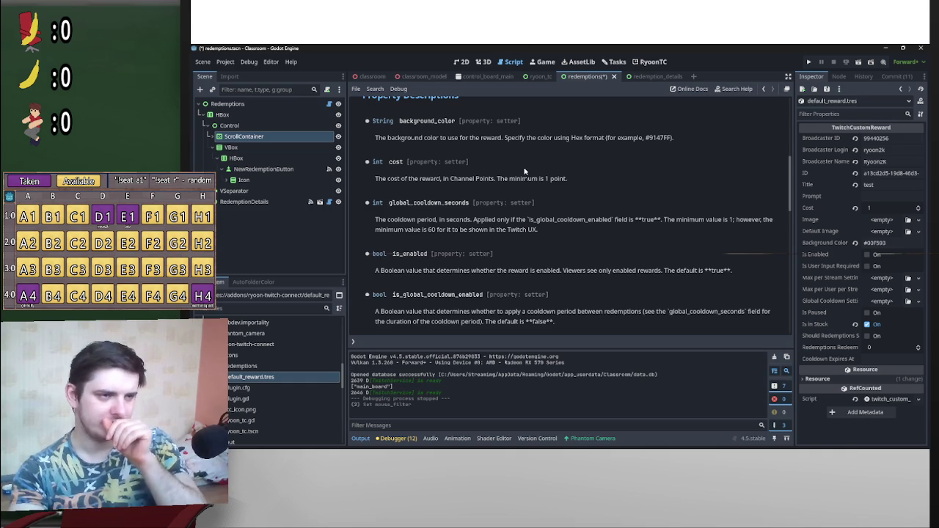
scroll(477, 204, down, 7)
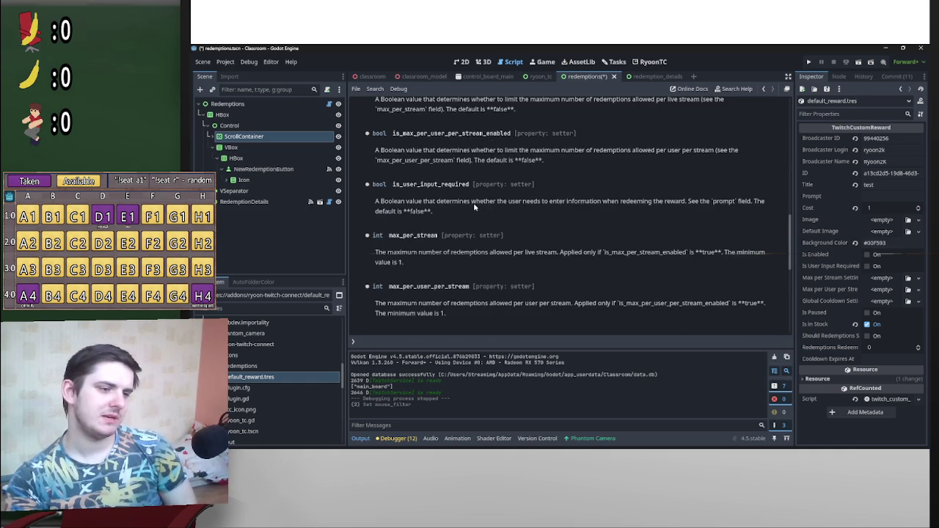
scroll(473, 202, down, 5)
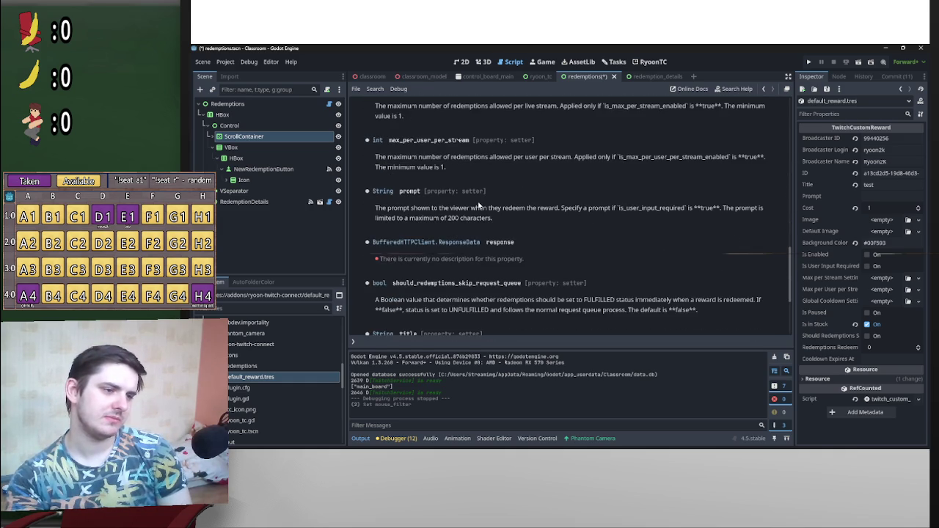
scroll(479, 205, down, 5)
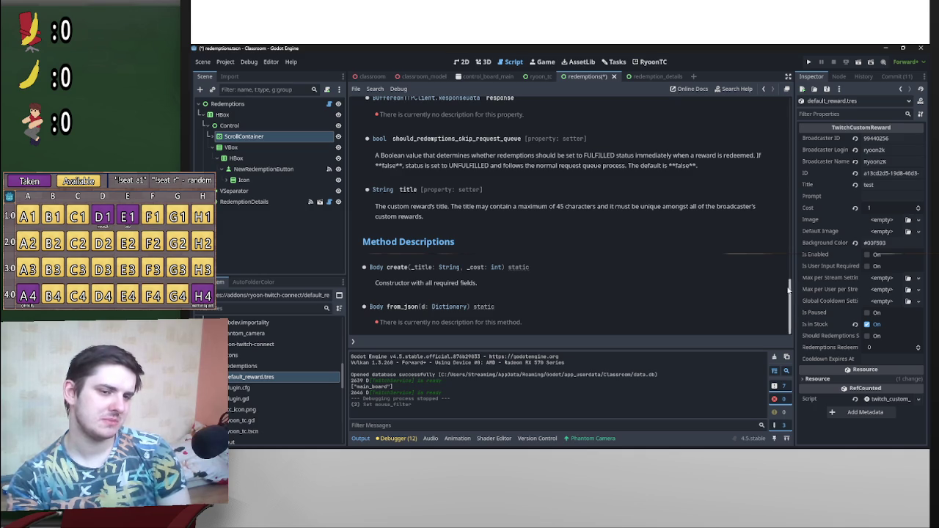
scroll(774, 285, up, 3)
scroll(771, 265, up, 4)
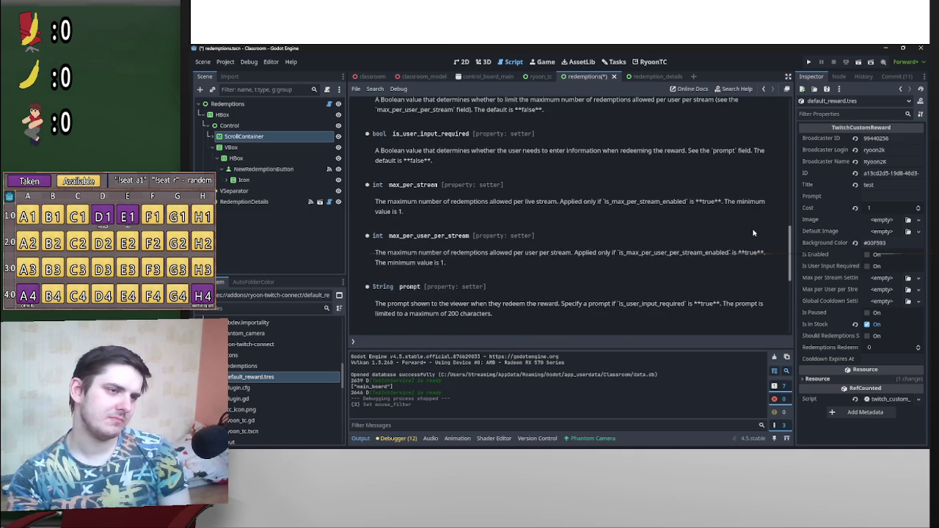
scroll(754, 232, up, 3)
scroll(741, 194, up, 5)
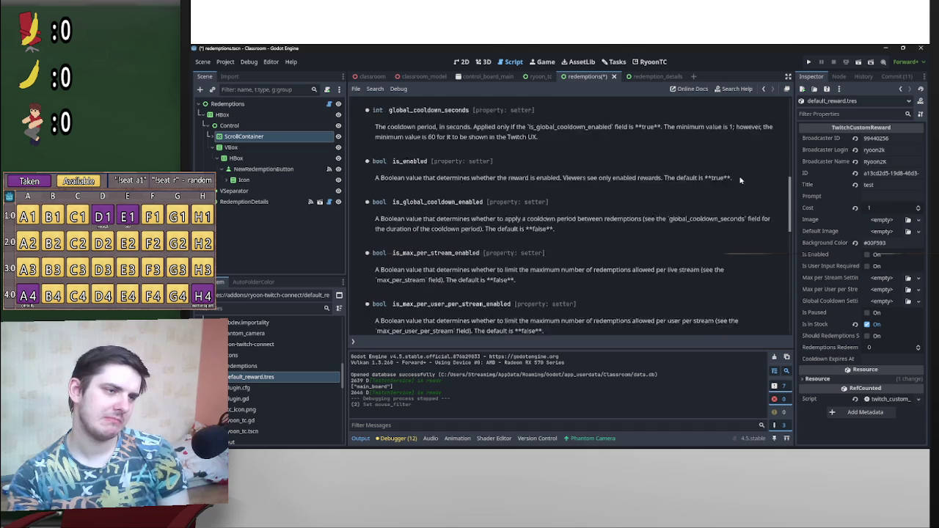
scroll(727, 147, up, 4)
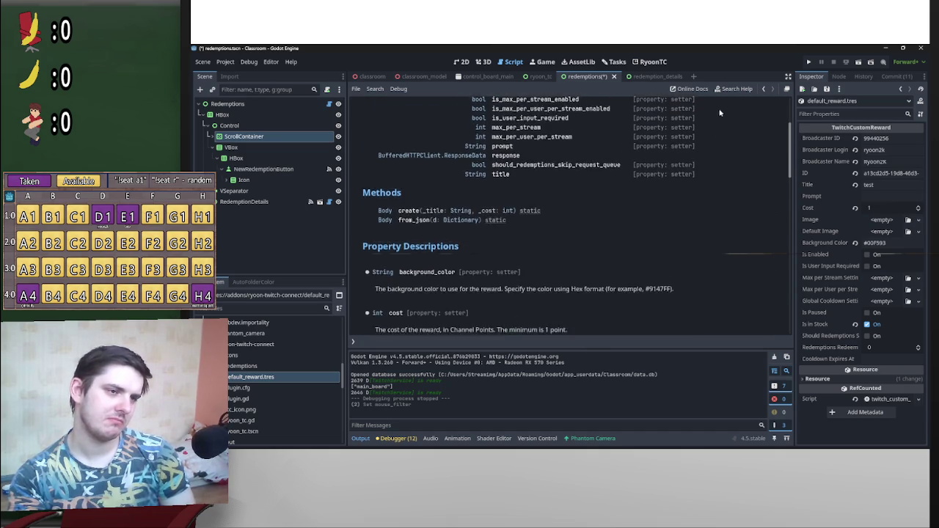
scroll(719, 121, up, 3)
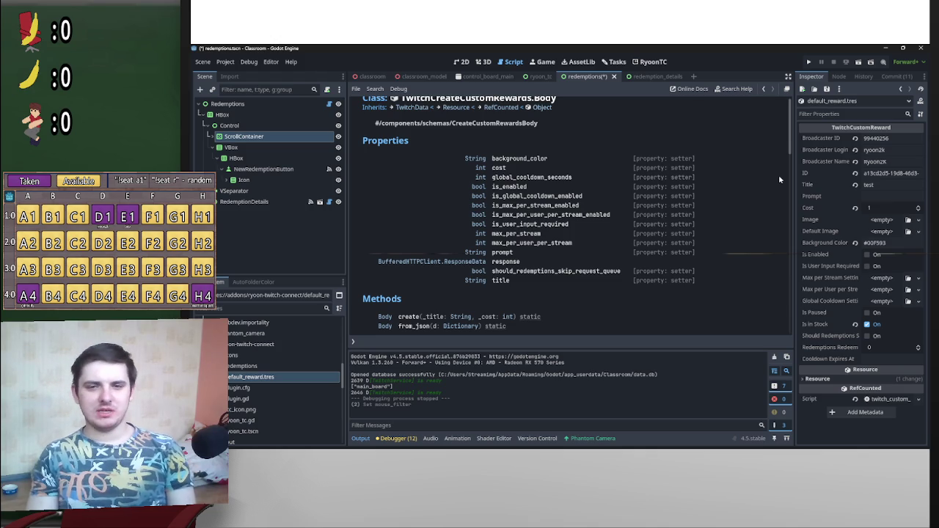
scroll(678, 206, down, 5)
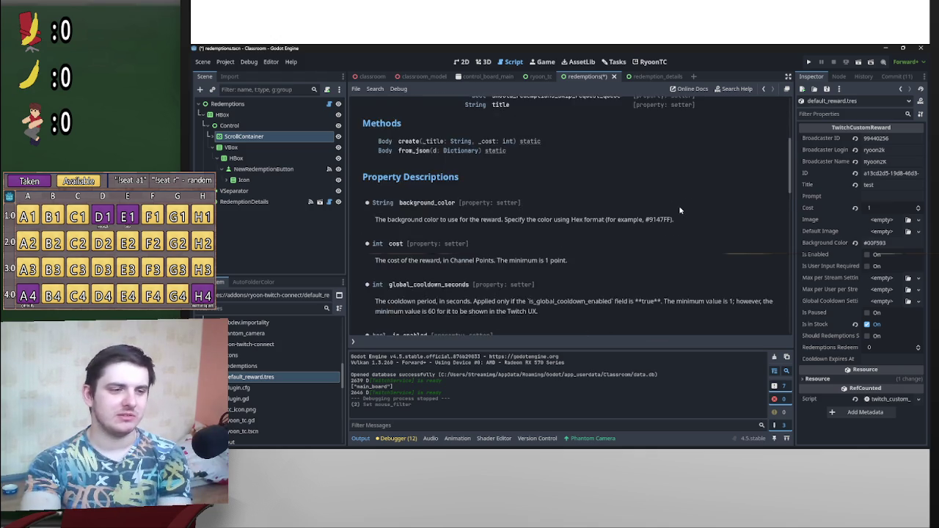
scroll(701, 228, up, 5)
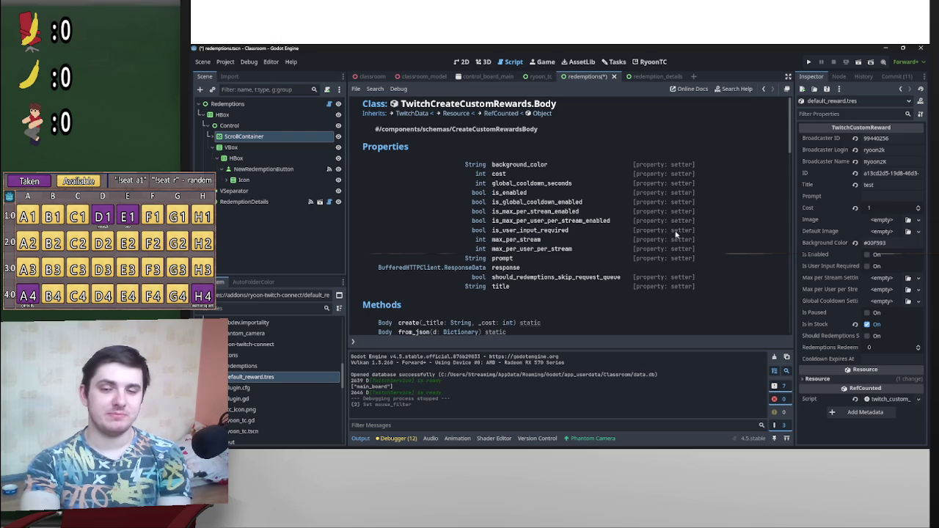
scroll(733, 227, down, 3)
scroll(760, 223, up, 3)
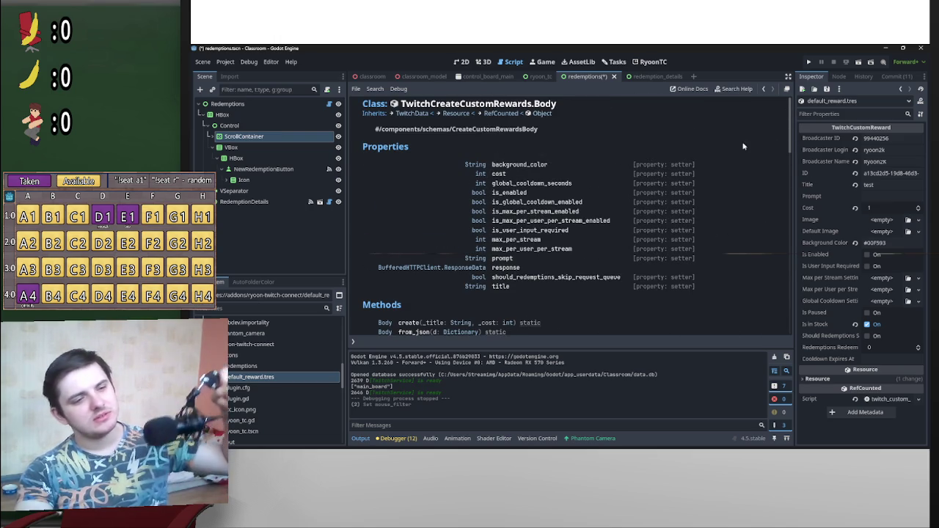
scroll(661, 220, down, 10)
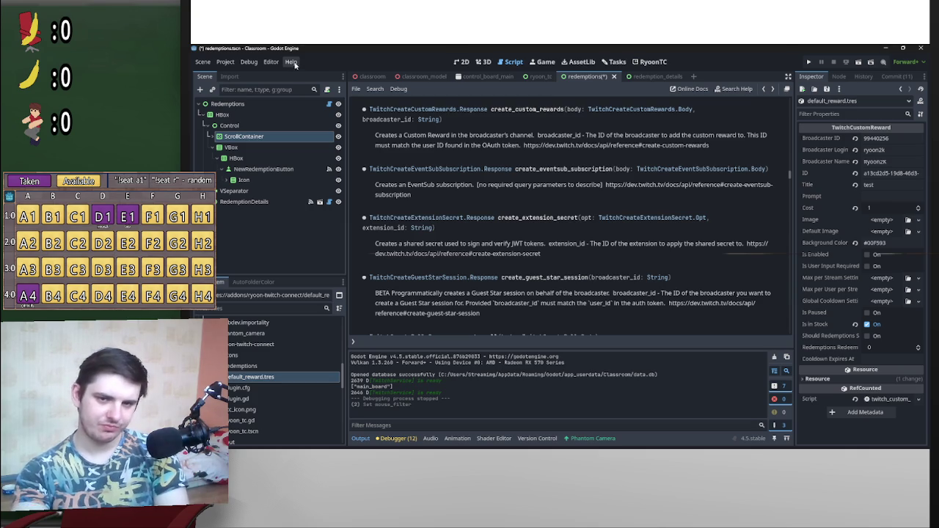
click(229, 64)
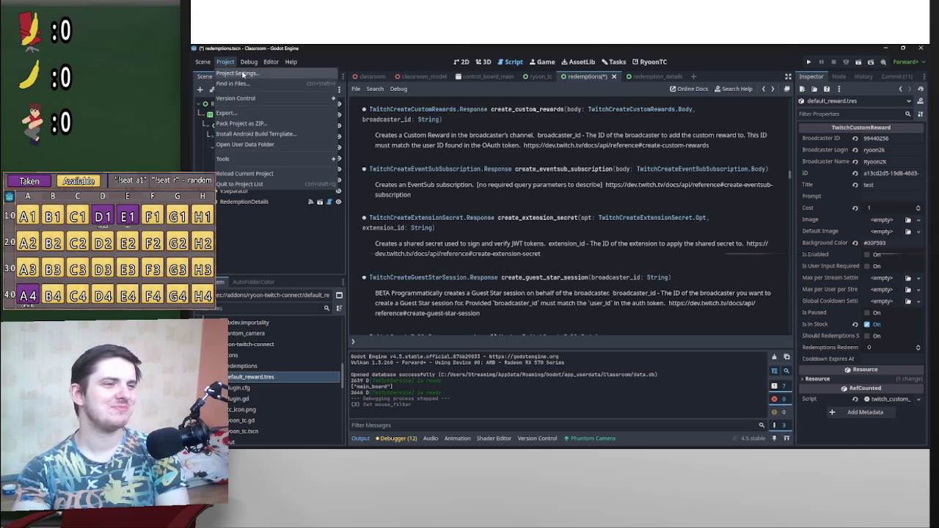
Search the help for 'custom reward' and open the update_custom_reward method documentation.
click(308, 72)
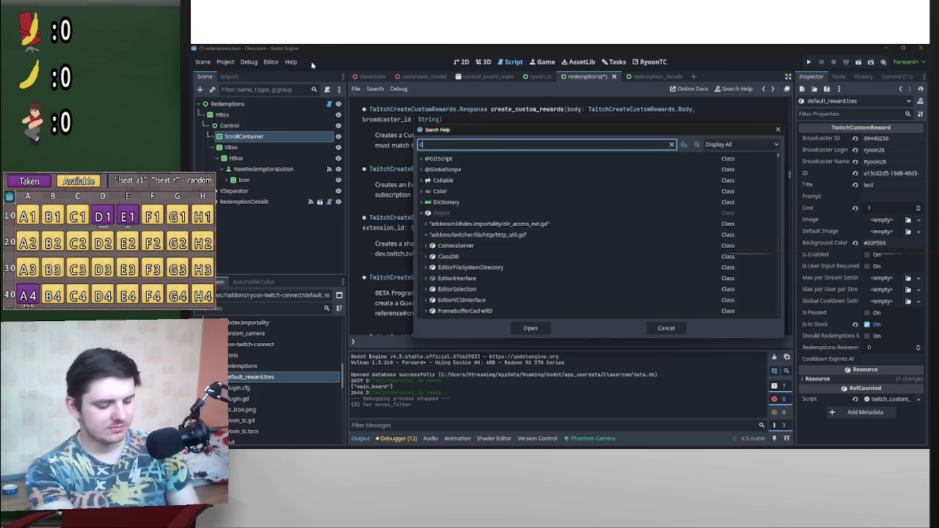
text(cus)
key(BackSpace)
text(ct)
key(BackSpace)
key(BackSpace)
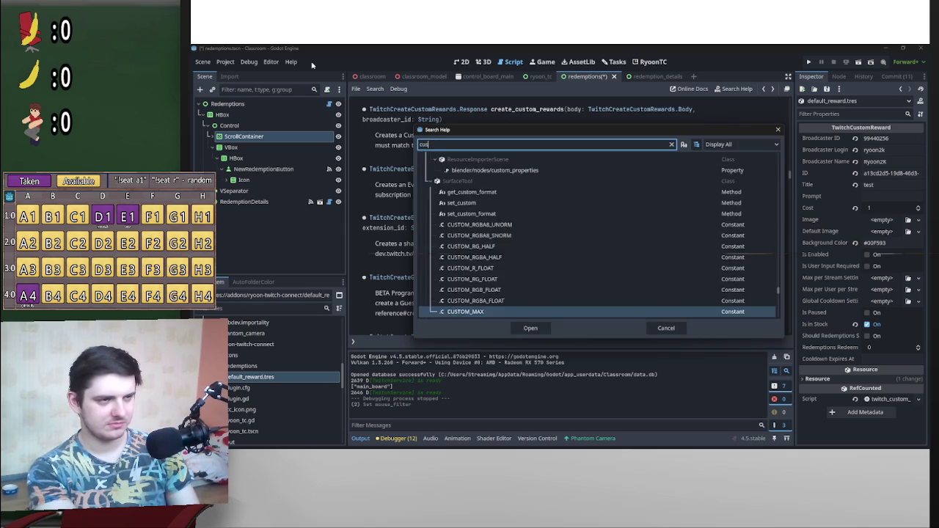
text(stom reward)
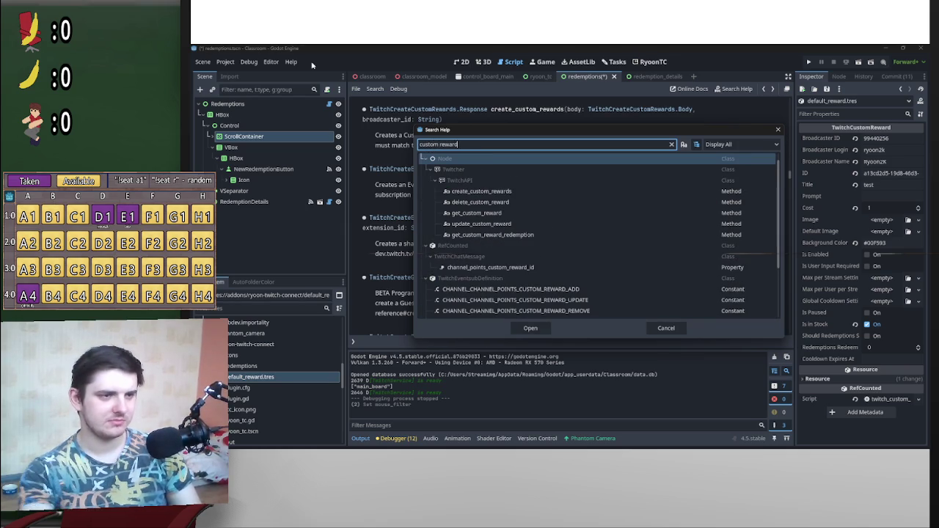
click(506, 227)
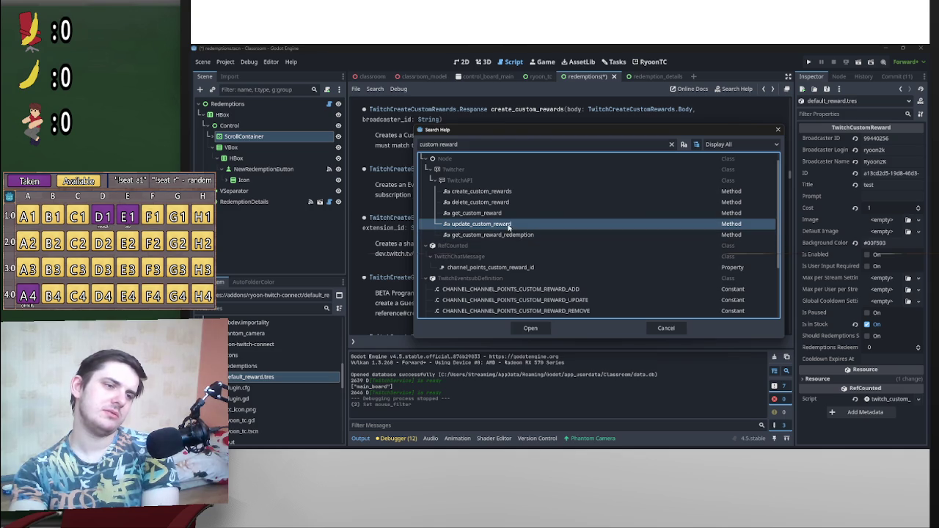
double_click(512, 224)
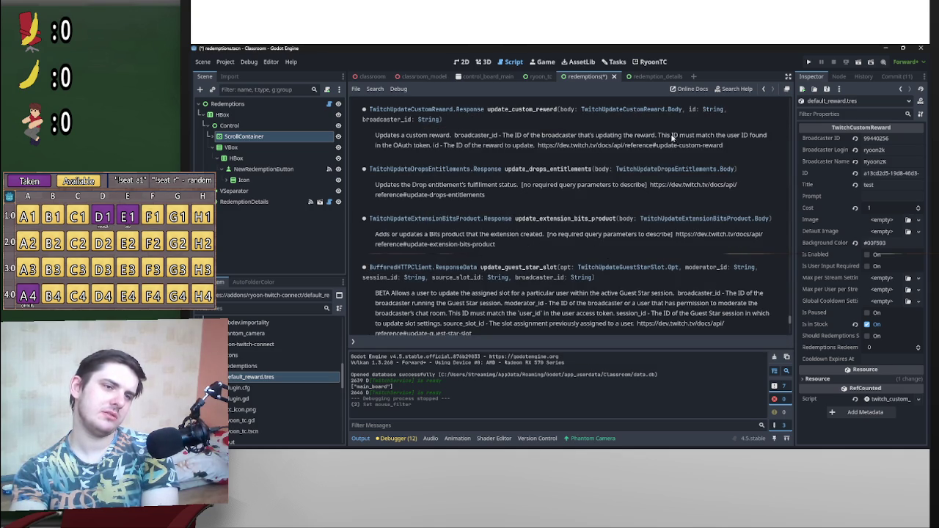
Open the TwitchUpdateCustomReward.Body class page and read through its properties and methods.
click(636, 110)
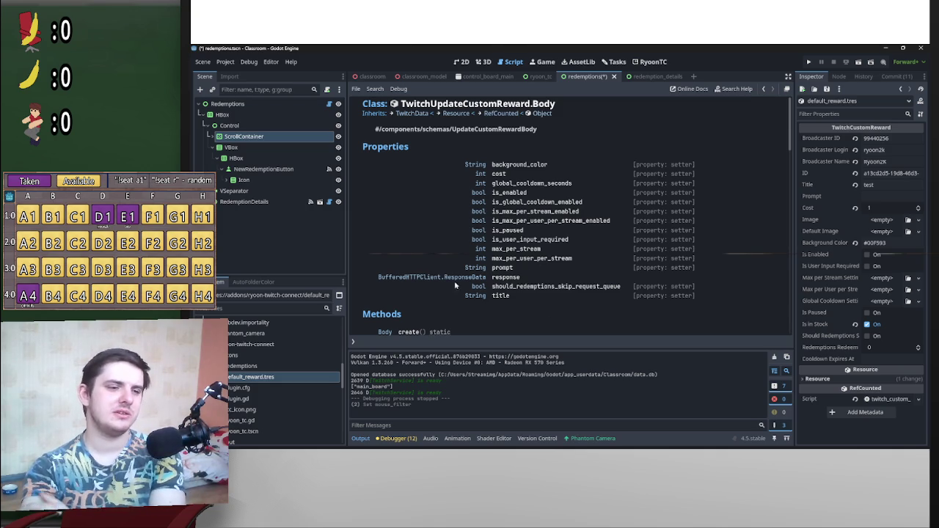
scroll(526, 256, down, 1)
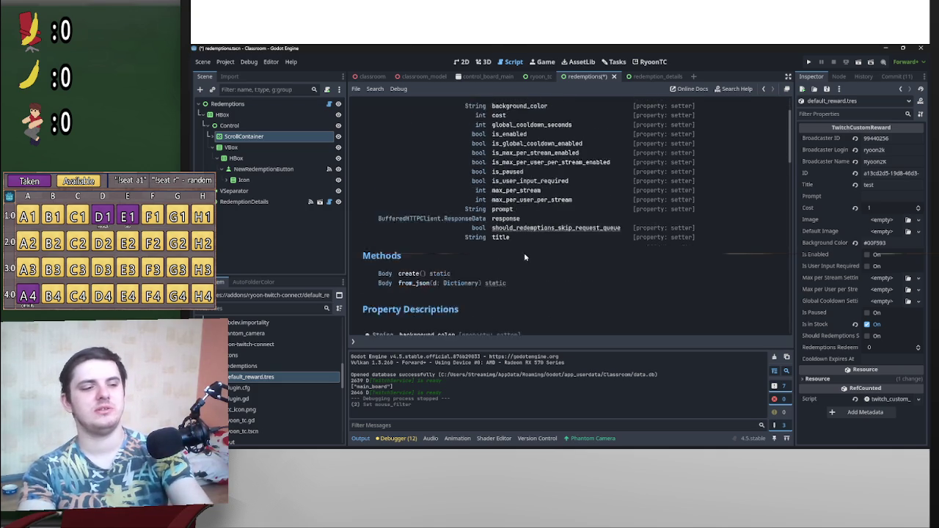
scroll(526, 256, down, 2)
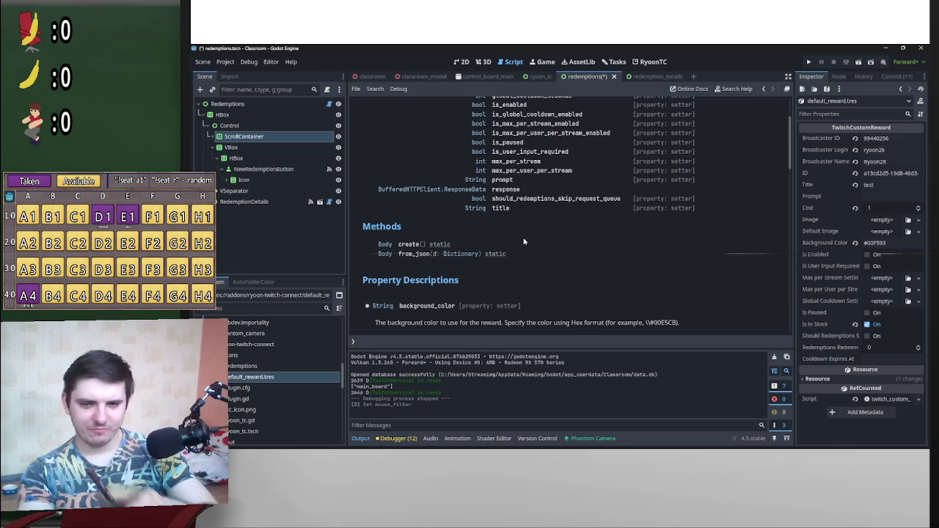
scroll(559, 225, down, 2)
scroll(569, 304, up, 5)
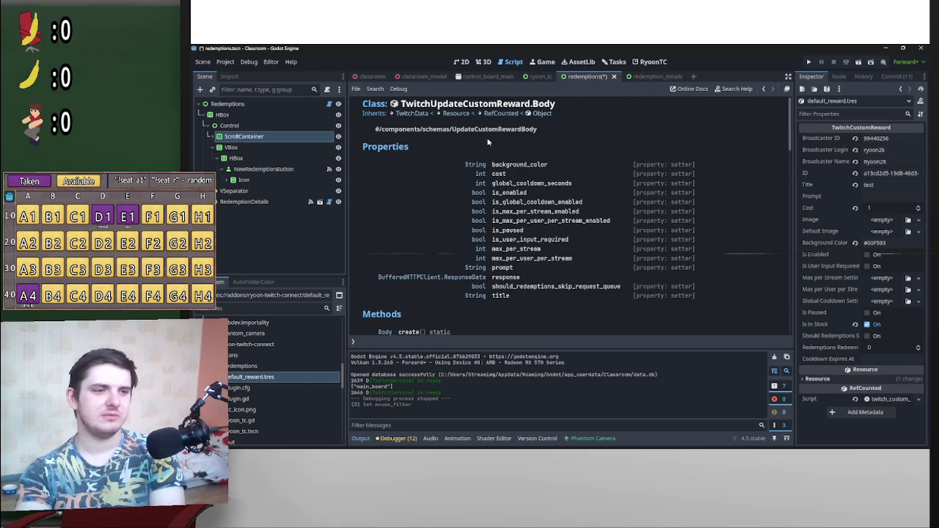
scroll(481, 162, down, 4)
scroll(476, 147, up, 5)
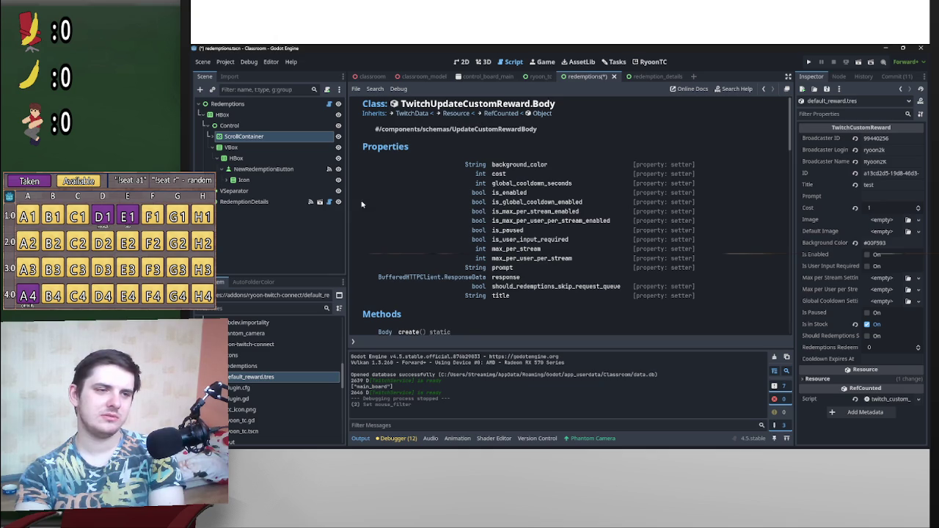
scroll(279, 324, up, 5)
scroll(278, 326, up, 5)
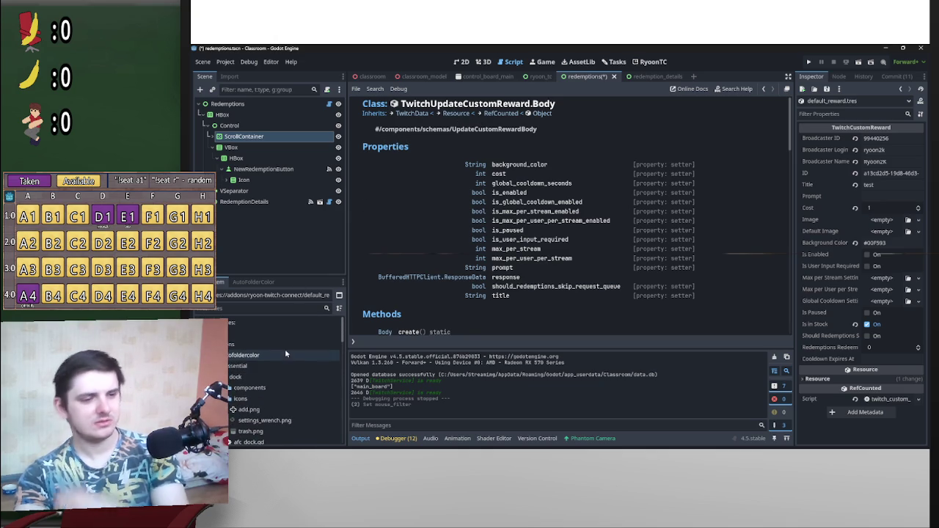
scroll(519, 258, down, 3)
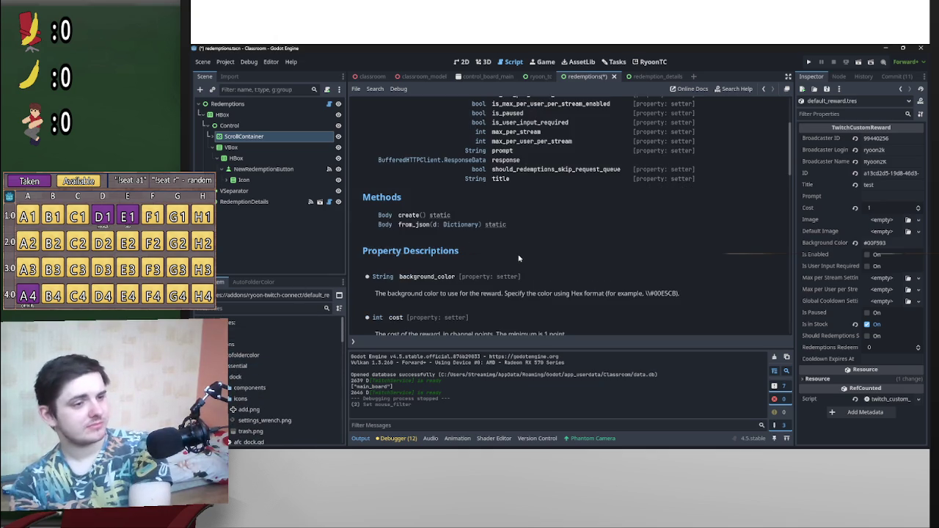
scroll(519, 259, down, 1)
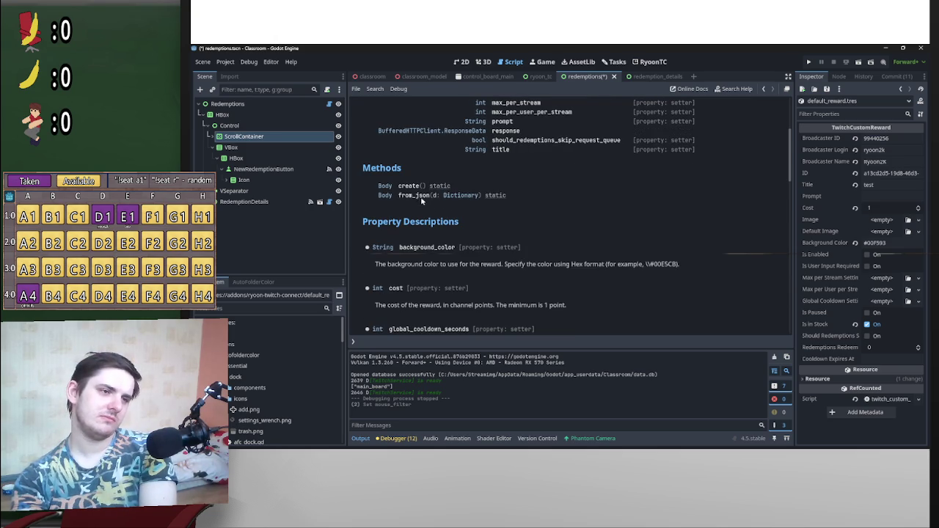
scroll(386, 194, up, 4)
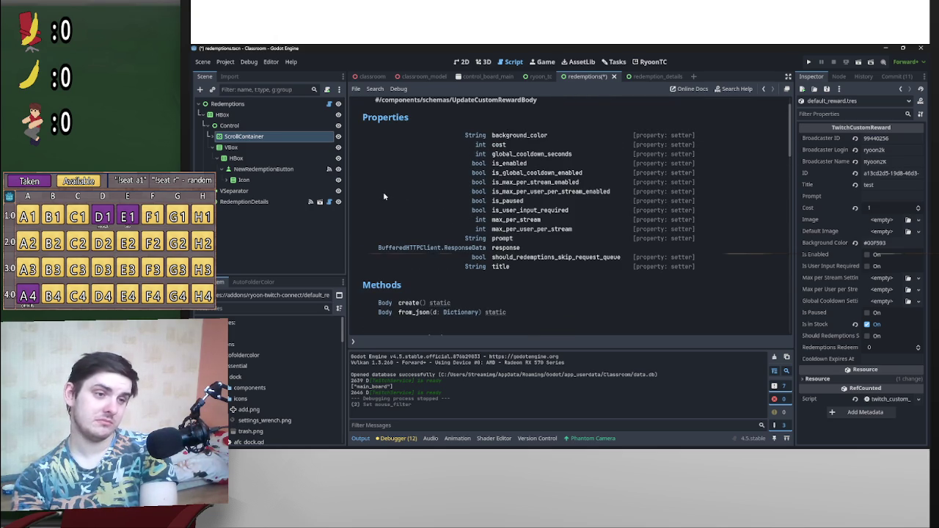
scroll(269, 358, down, 2)
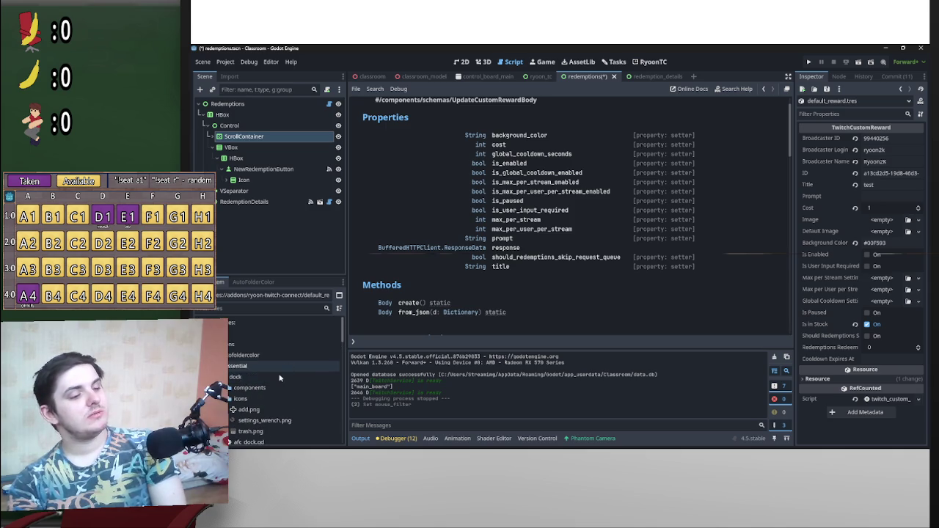
scroll(282, 373, up, 2)
click(200, 355)
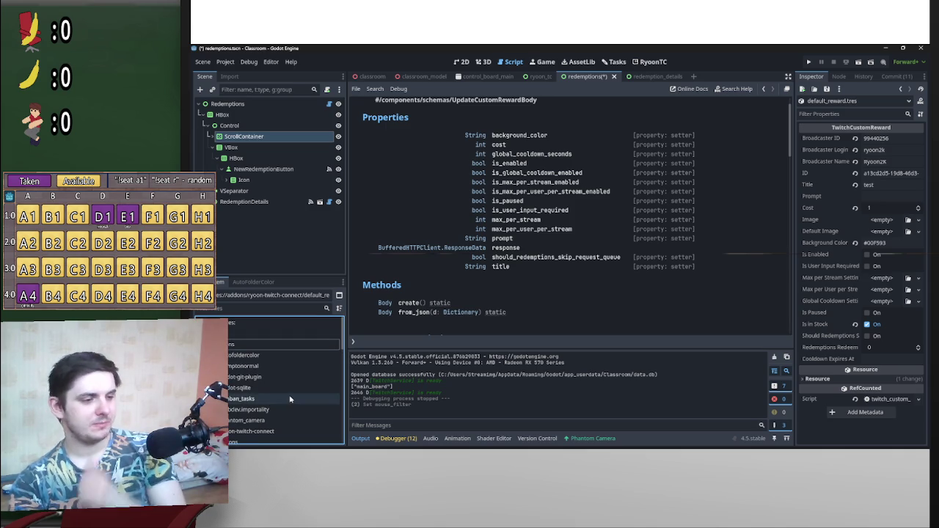
Scroll through the class docs and select the UpdateCustomRewardBody schema path text.
scroll(286, 399, down, 2)
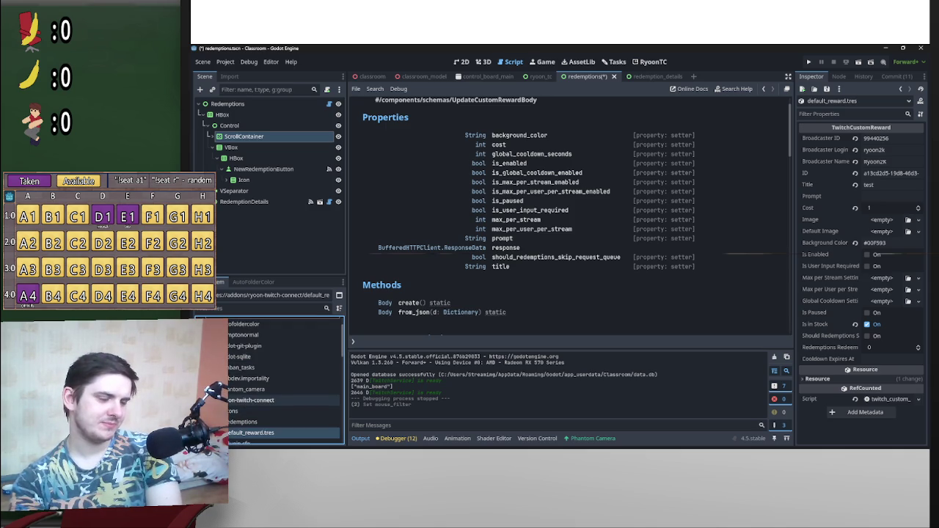
scroll(237, 398, down, 3)
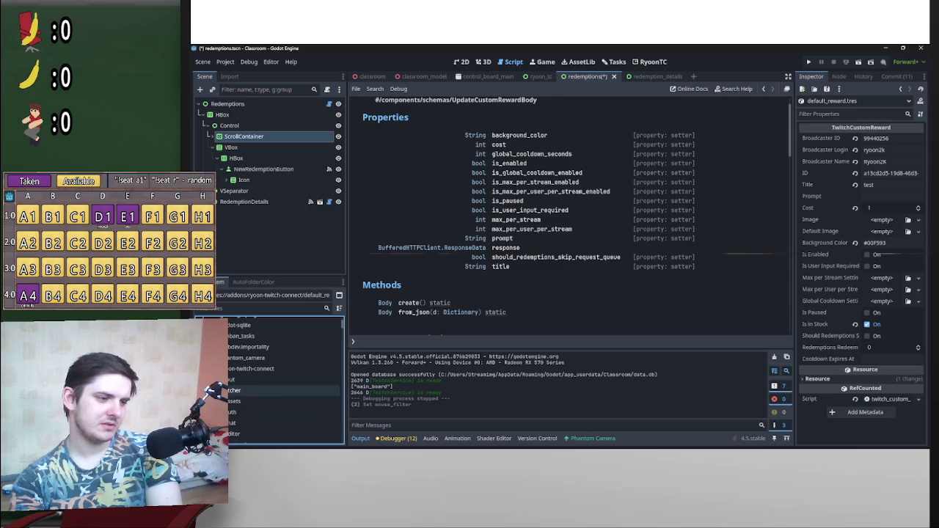
scroll(237, 399, down, 2)
scroll(441, 137, up, 1)
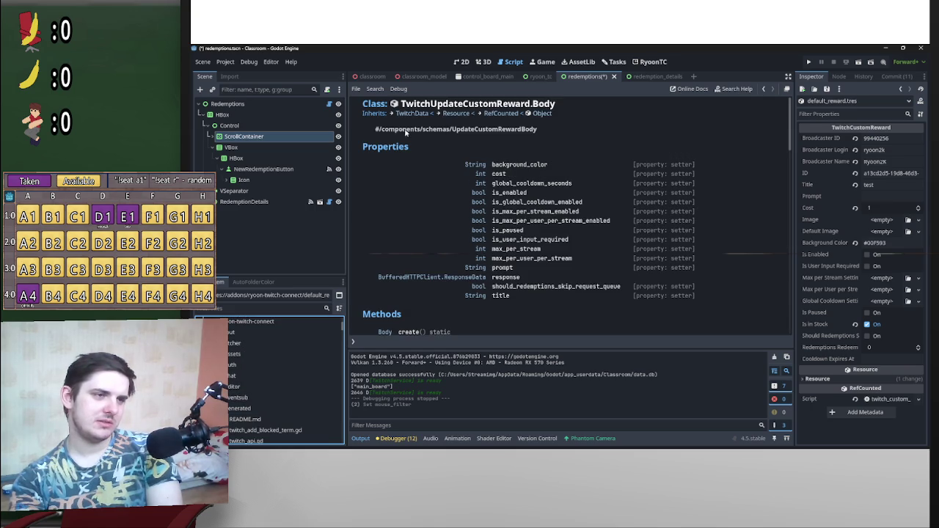
scroll(242, 371, down, 5)
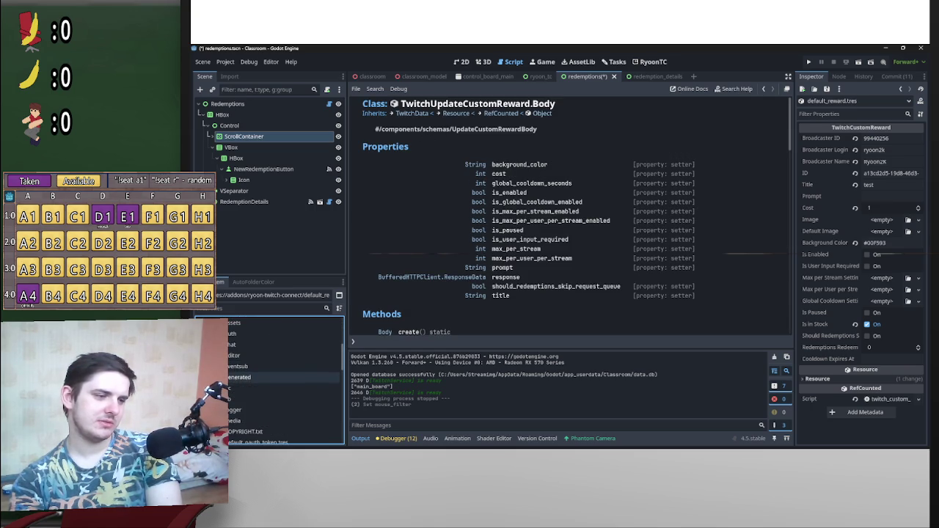
scroll(243, 395, up, 3)
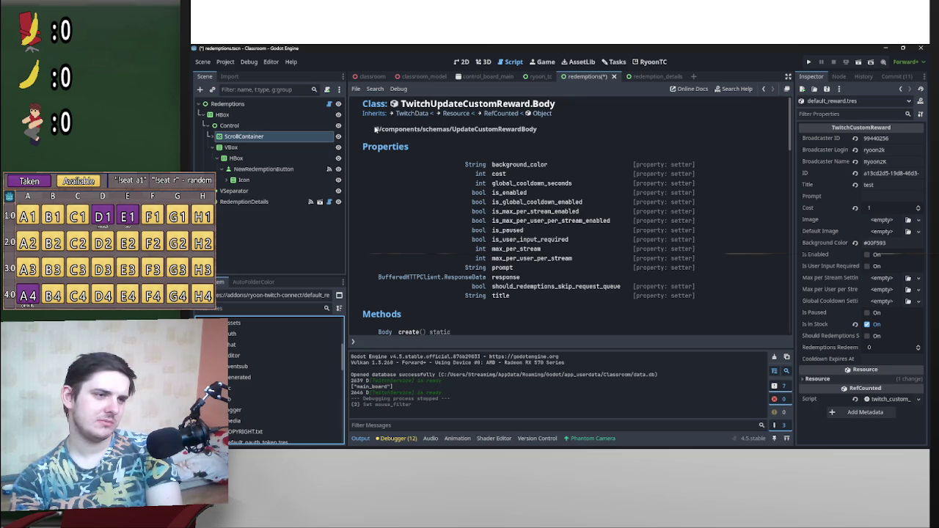
drag(380, 129, 543, 140)
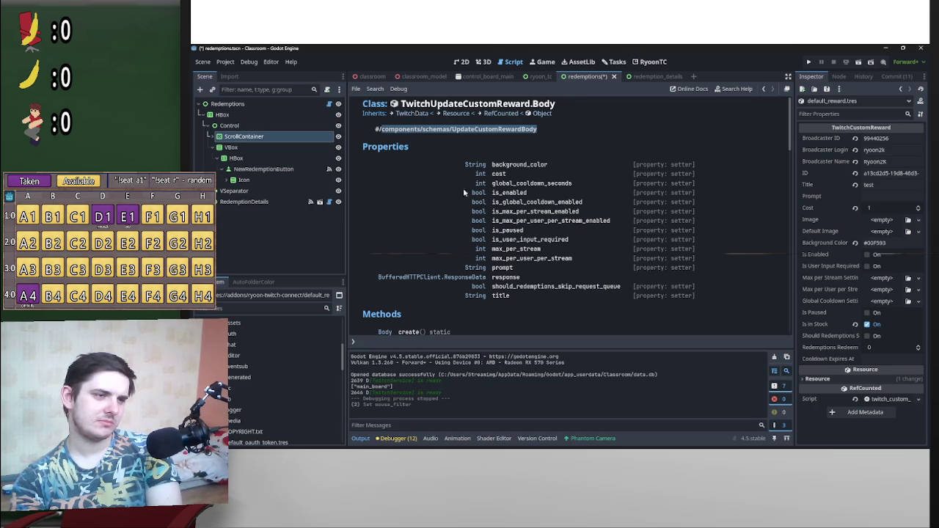
Expand the generated folder in the FileSystem dock to inspect its scripts, then collapse it.
scroll(250, 403, down, 1)
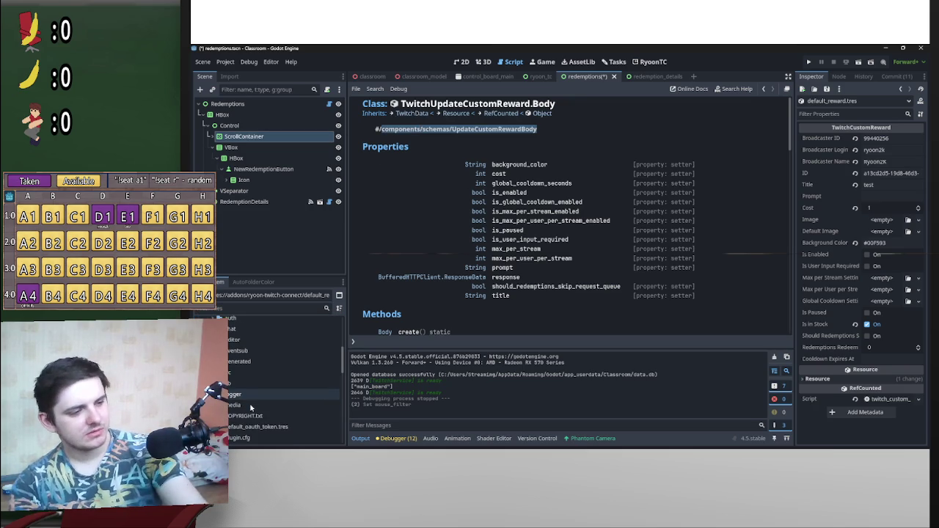
double_click(240, 361)
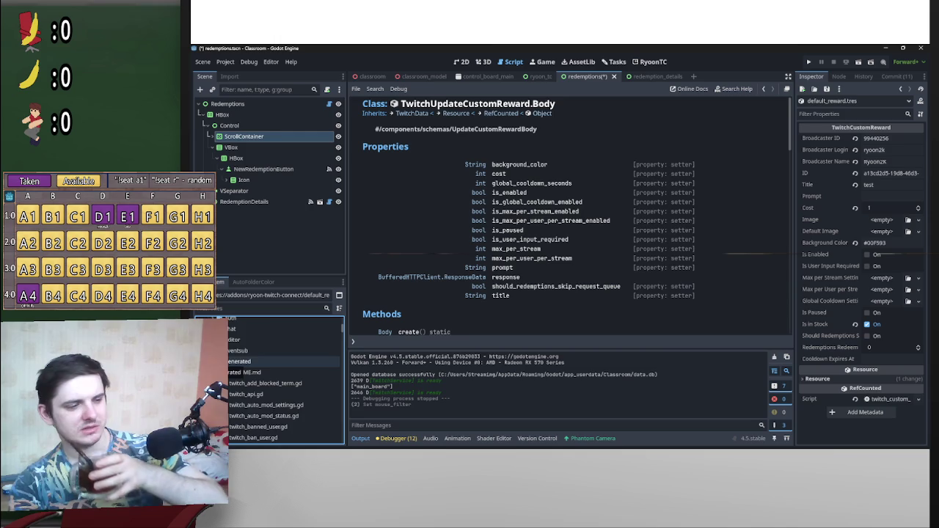
scroll(255, 374, down, 3)
scroll(255, 375, up, 3)
double_click(229, 352)
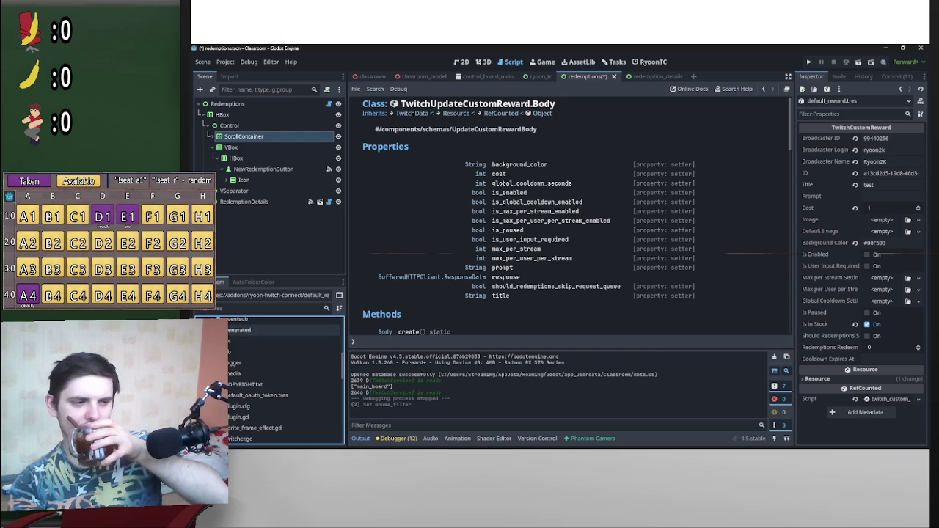
scroll(248, 376, down, 3)
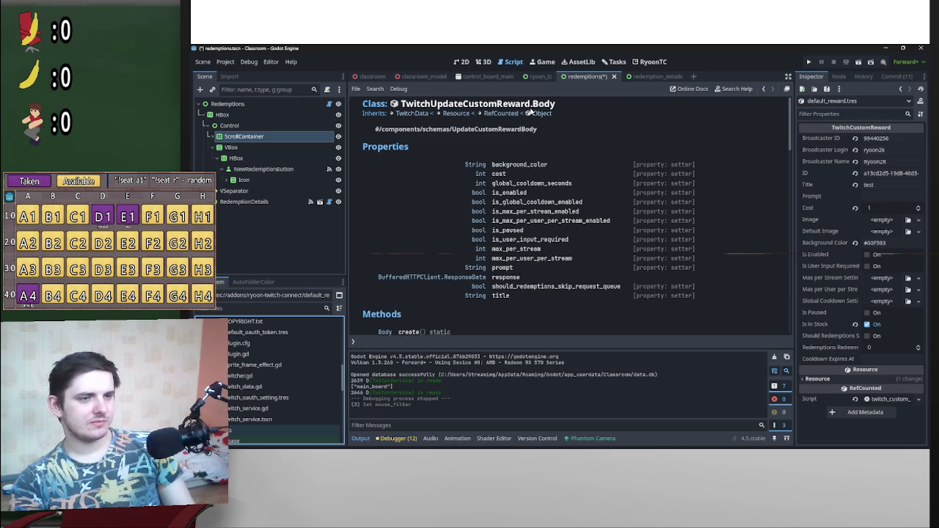
Filter project files by the copied TwitchUpdateCustomReward name, clear the filter, and open TwitchData's documentation.
drag(530, 103, 400, 104)
key(ctrl+c)
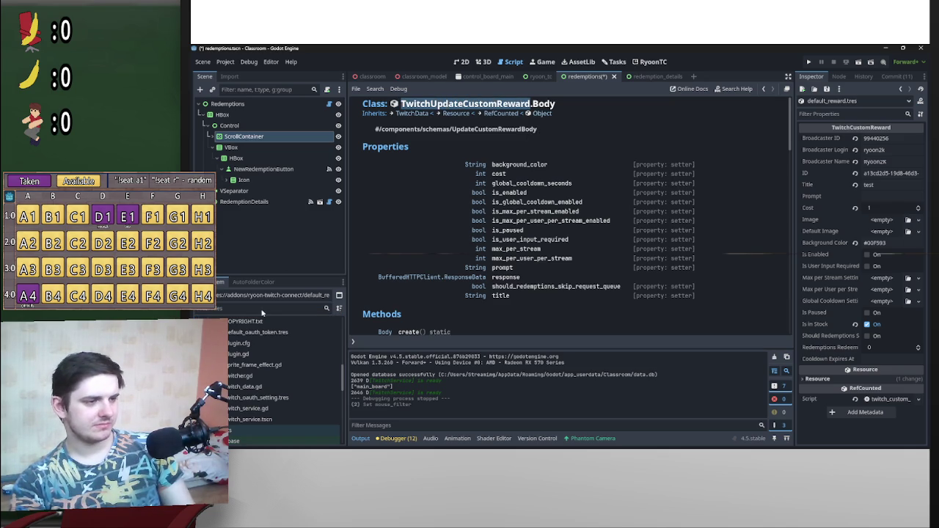
click(261, 309)
key(ctrl+v)
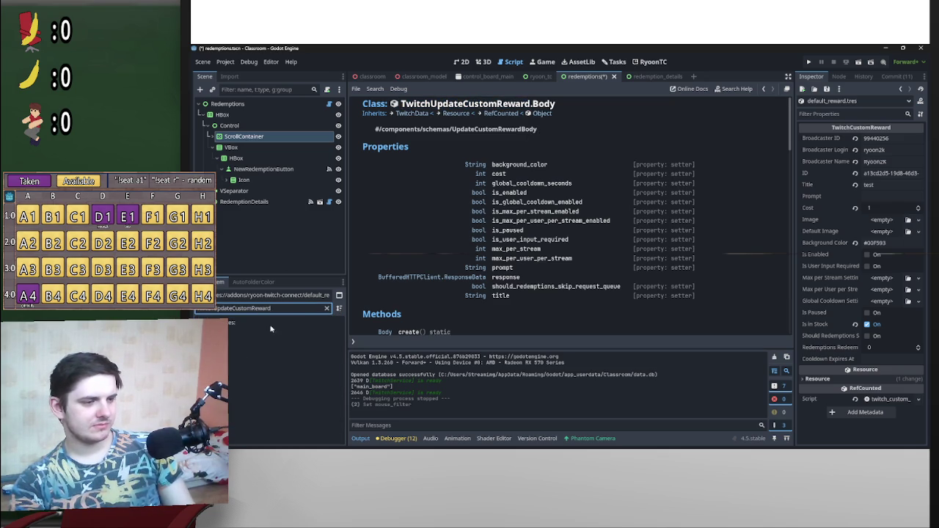
double_click(255, 311)
key(BackSpace)
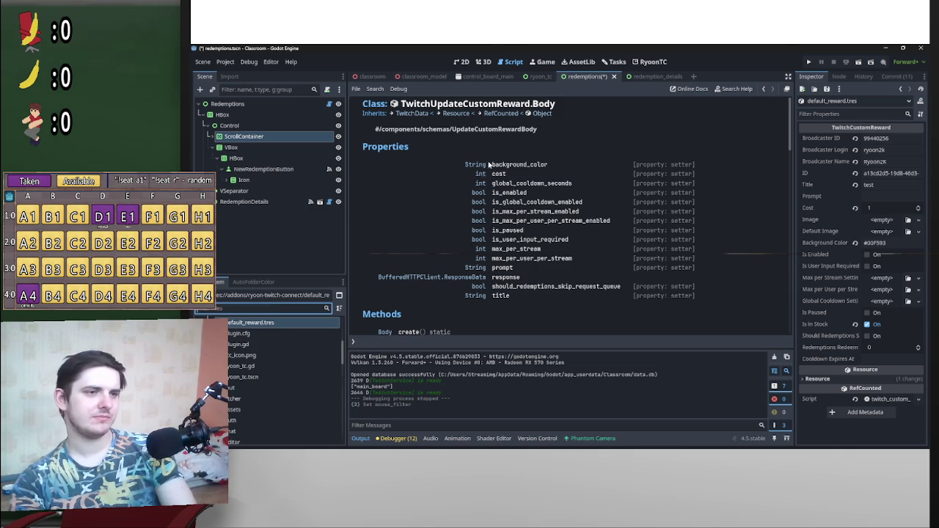
click(417, 115)
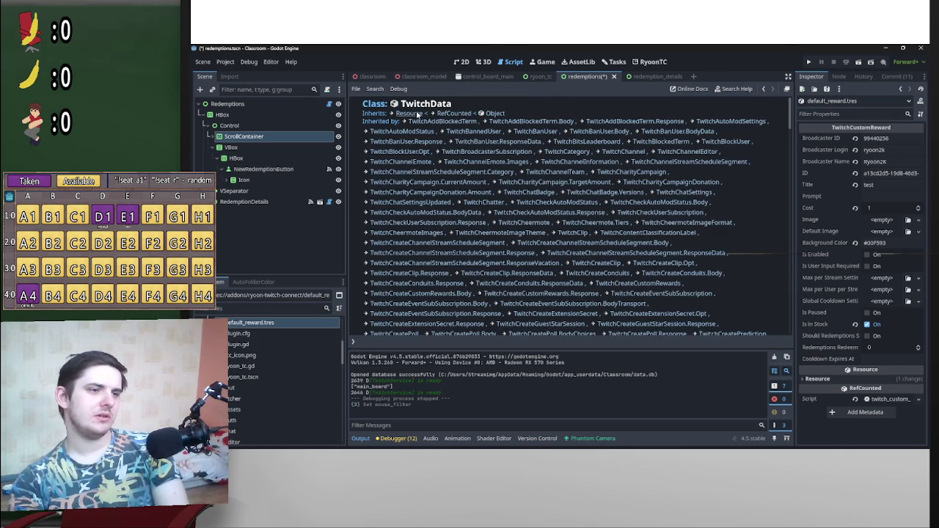
Scroll through the TwitchData page's list of inheriting classes.
scroll(572, 257, down, 10)
scroll(572, 256, up, 5)
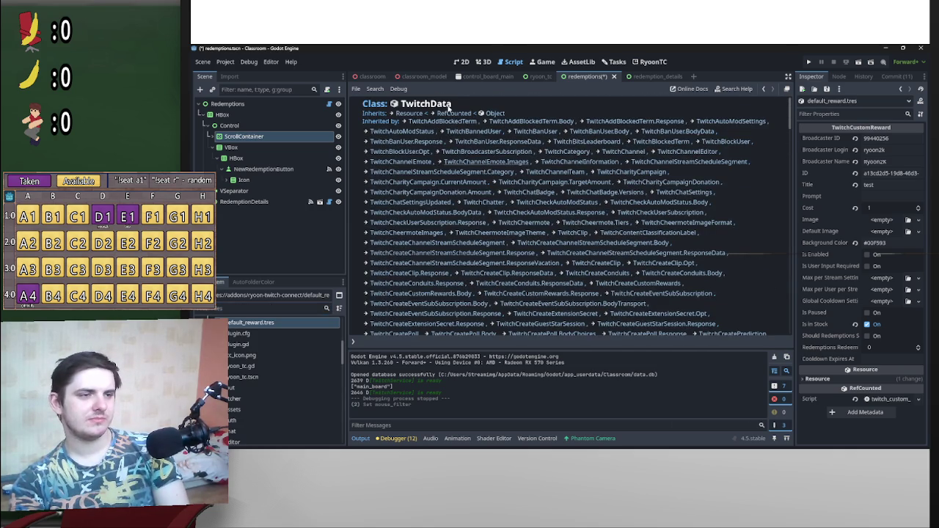
scroll(543, 265, down, 3)
scroll(514, 277, up, 3)
scroll(513, 277, down, 15)
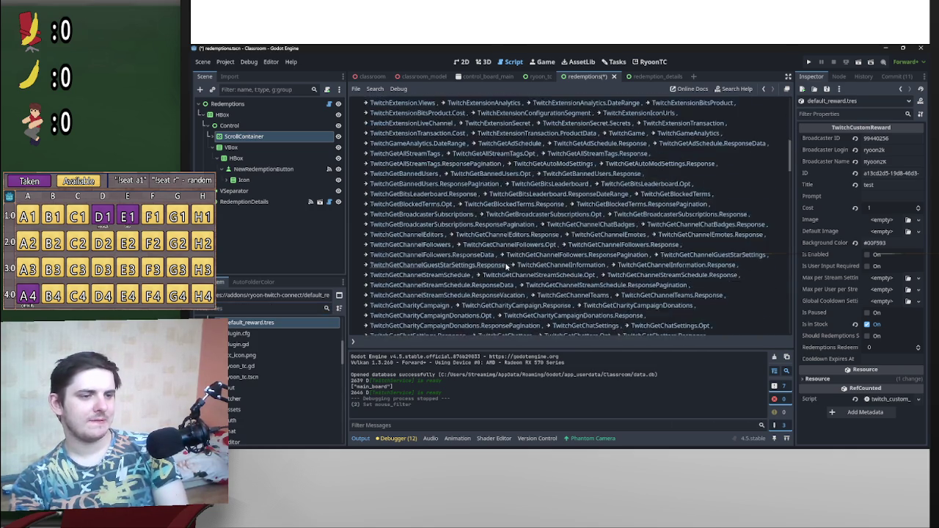
scroll(625, 298, down, 10)
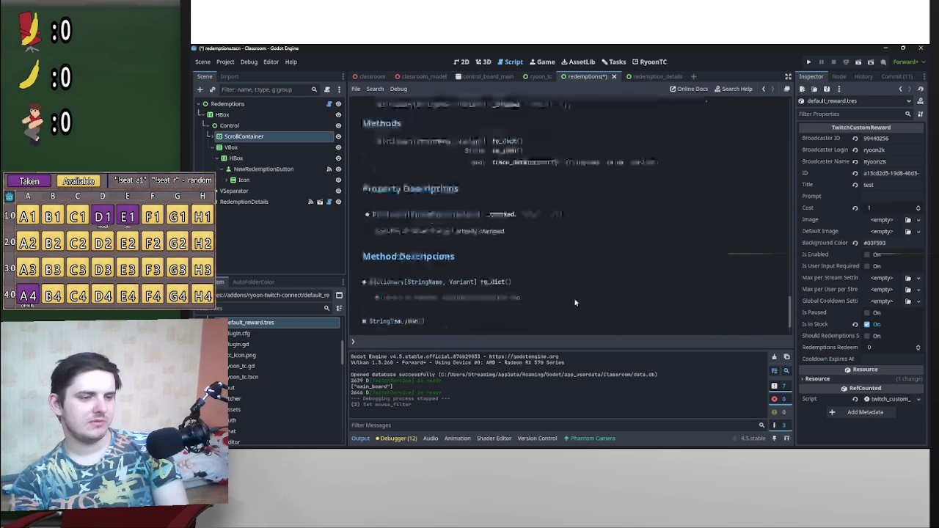
scroll(514, 279, up, 3)
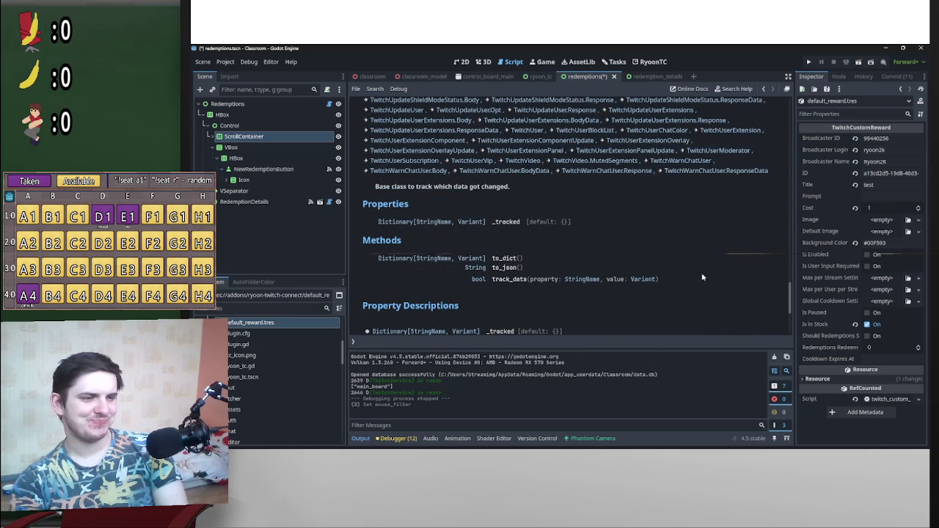
Return to the redemptions script and search the help for TwitchUpdateCustomReward.
key(alt+Left)
key(alt+Left)
key(alt+Left)
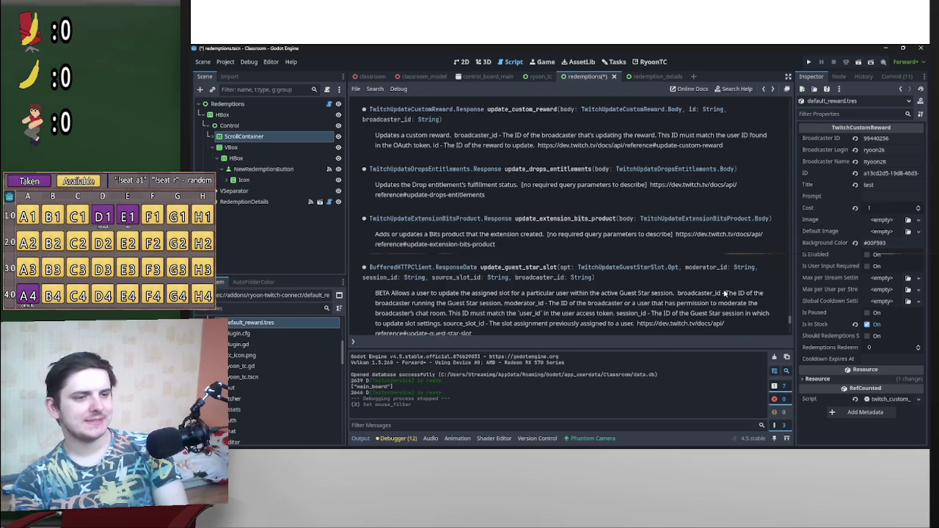
key(alt+Left)
click(291, 62)
click(300, 76)
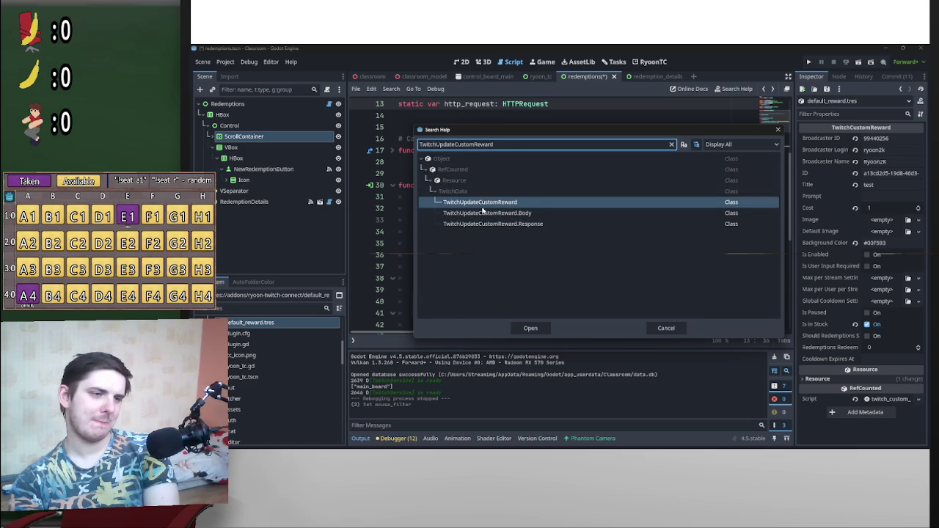
Open the TwitchUpdateCustomReward class page from the Search Help results.
click(515, 203)
double_click(516, 205)
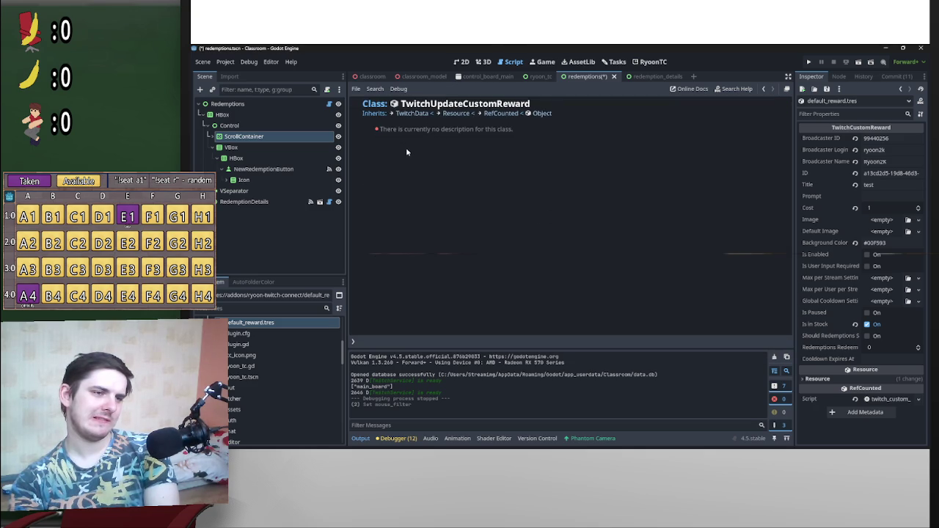